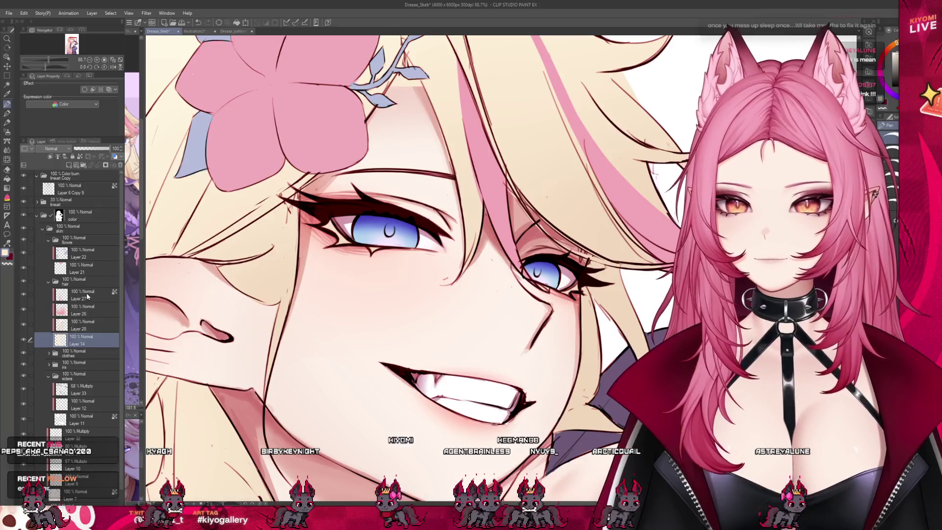
Step: Collapse the hair layer folder in the Layer palette
click(49, 283)
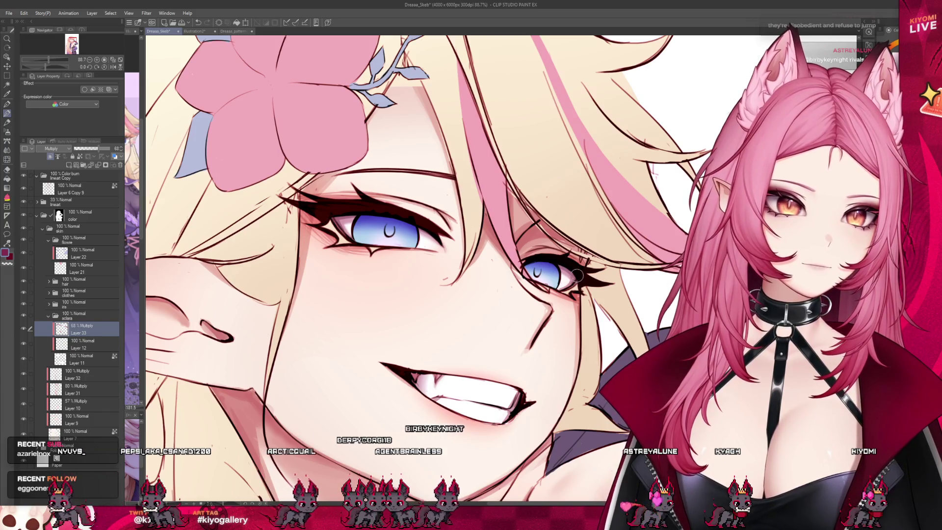
Step: Collapse the sclera folder, expand the iris folder, and add a new layer above Layer 13
scroll(569, 289, down, 6)
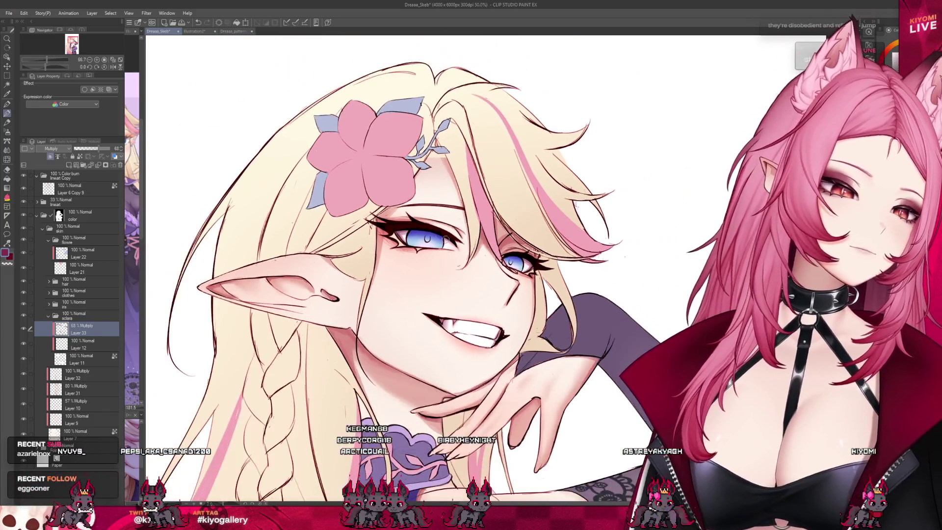
scroll(440, 263, up, 4)
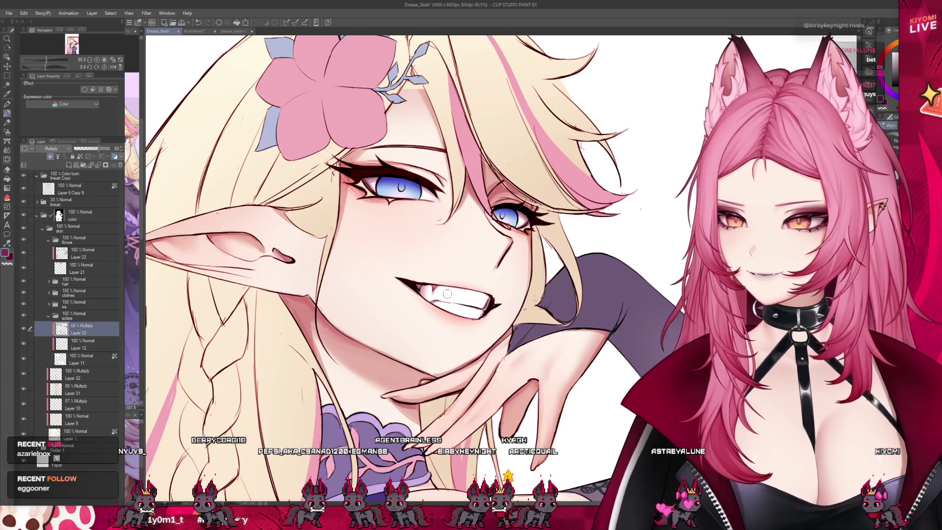
scroll(485, 284, down, 2)
scroll(487, 283, up, 2)
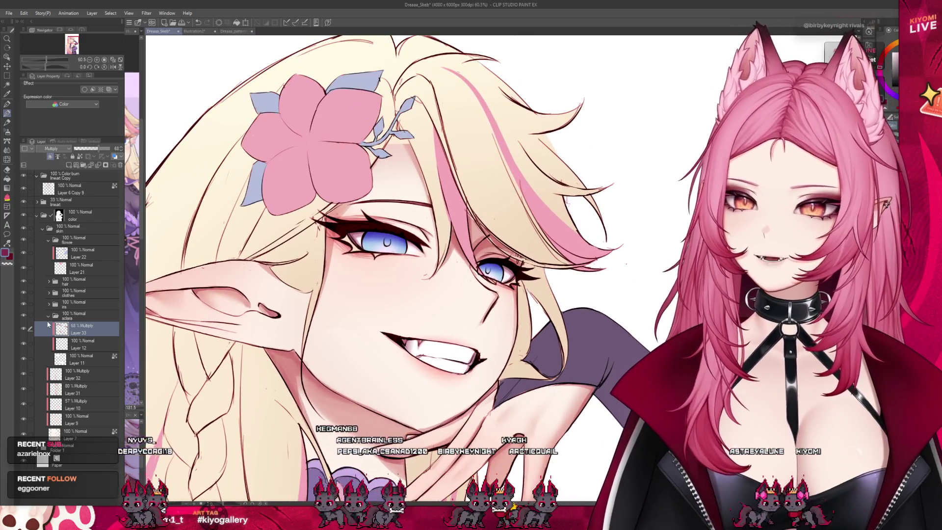
click(49, 315)
click(49, 304)
click(92, 317)
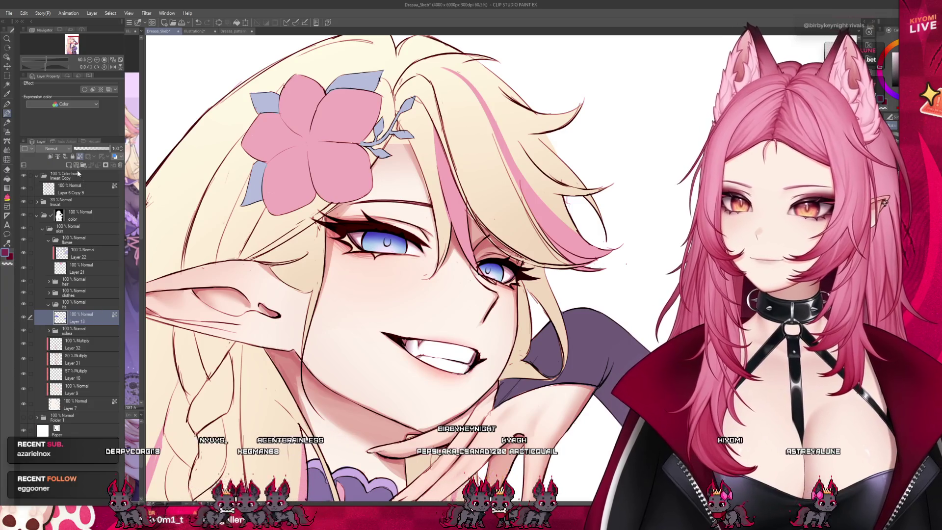
click(69, 166)
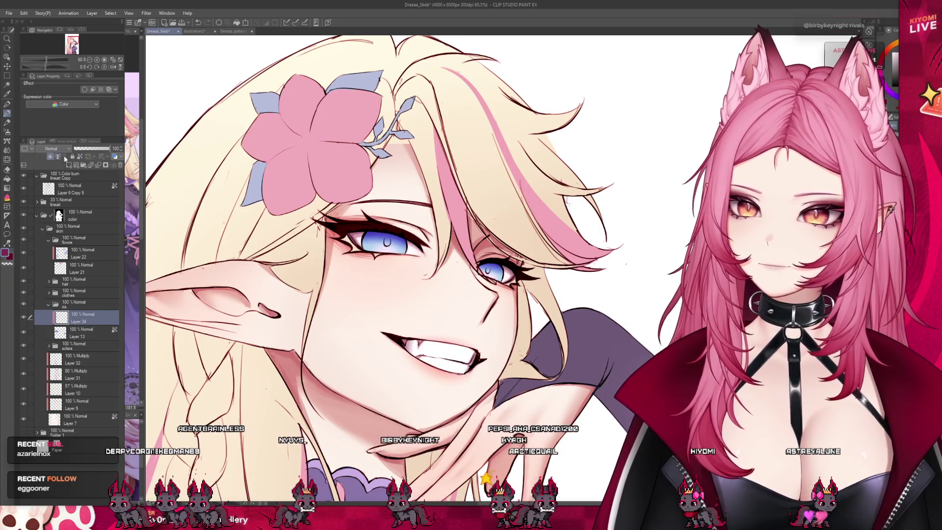
Step: Flip the canvas view horizontally and widen the reference image panel
click(114, 69)
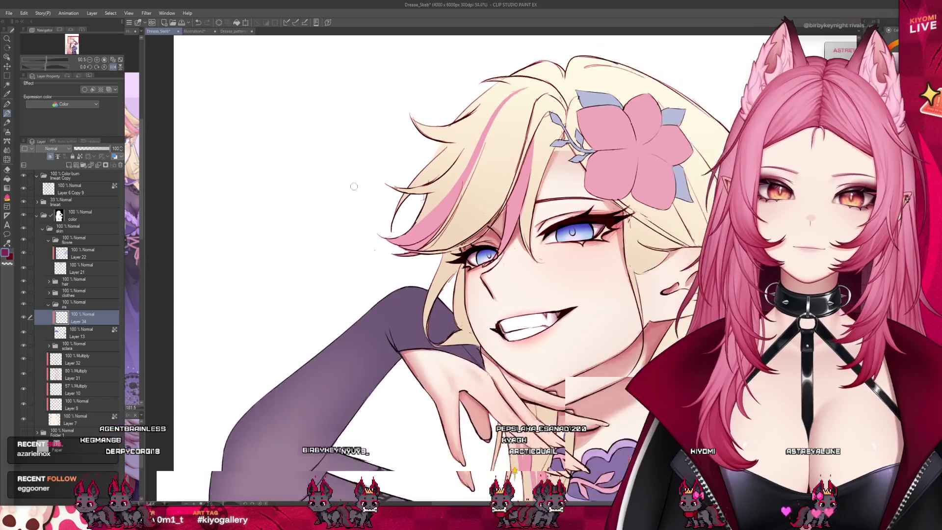
scroll(486, 196, down, 2)
scroll(486, 196, up, 3)
scroll(486, 196, up, 3)
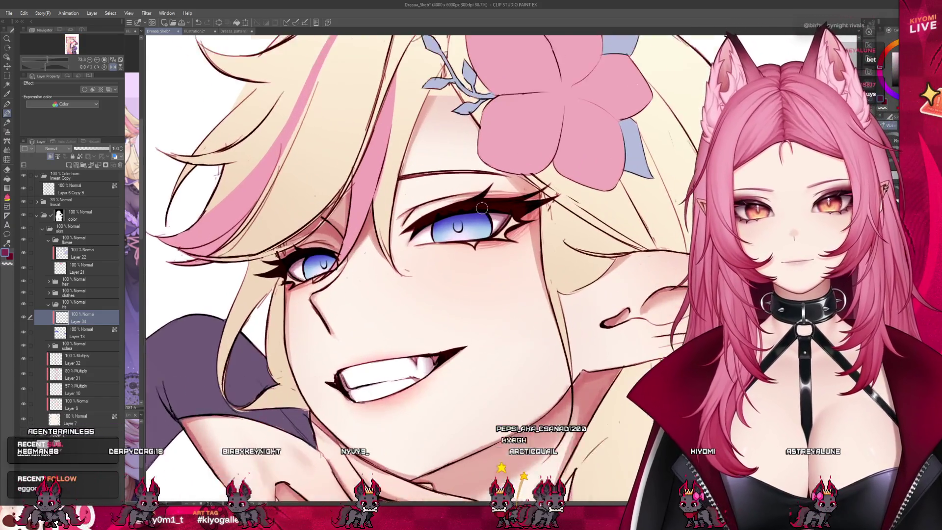
drag(146, 222, 324, 222)
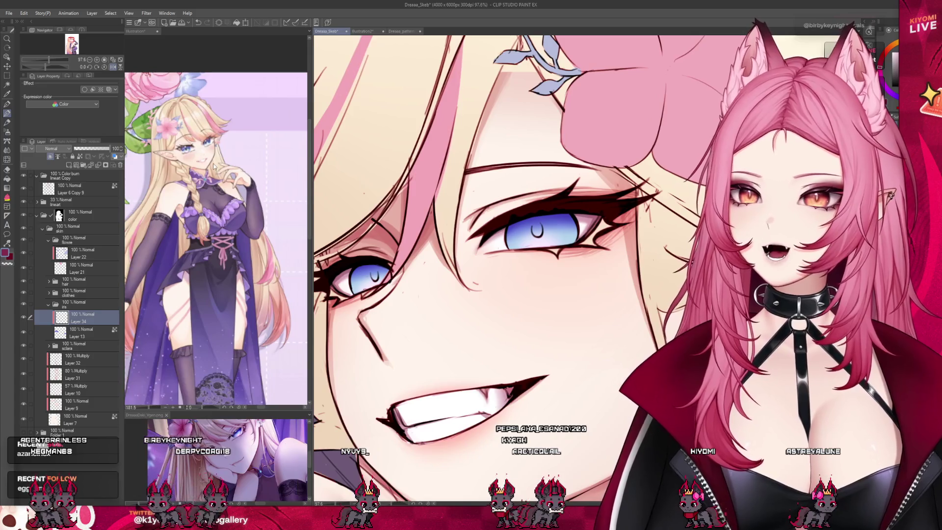
Step: Enlarge the lower reference view, narrow the side reference panels, and return to the Dreaaa_Skeb canvas
scroll(196, 130, up, 4)
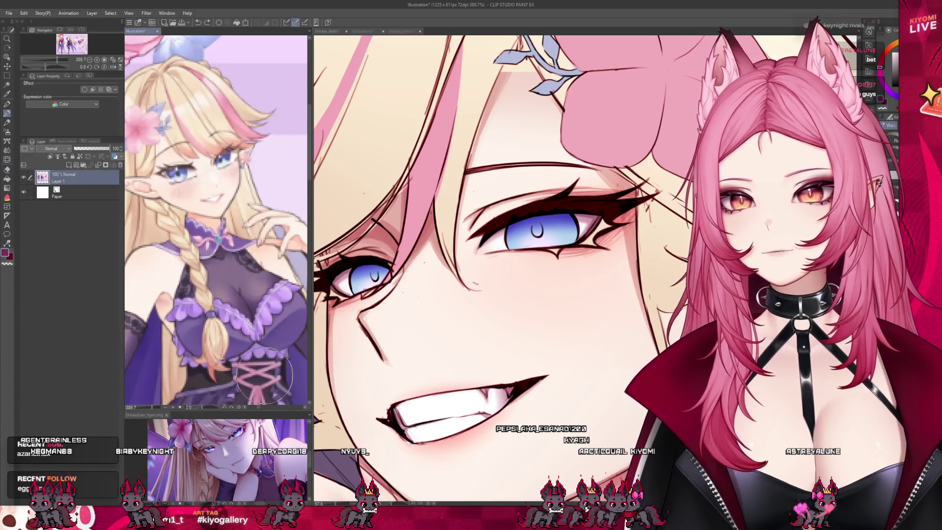
drag(237, 410, 246, 294)
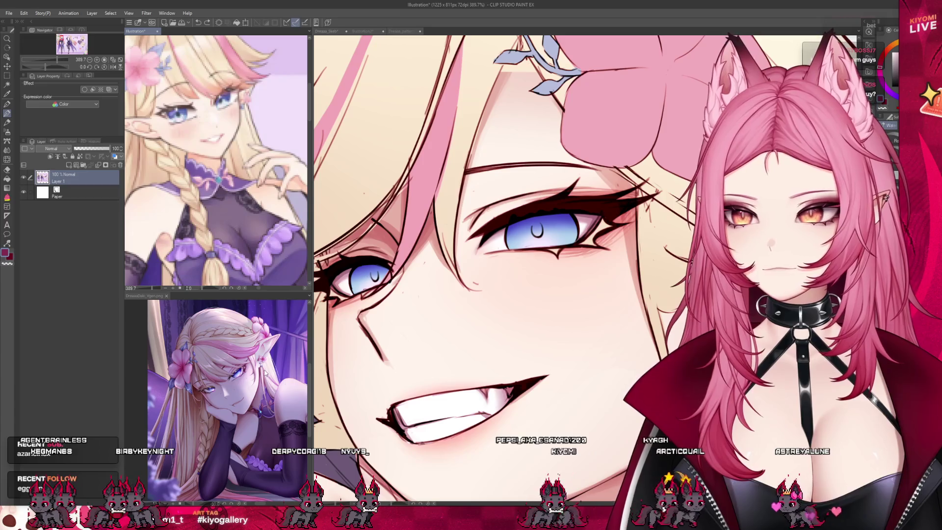
scroll(216, 397, up, 3)
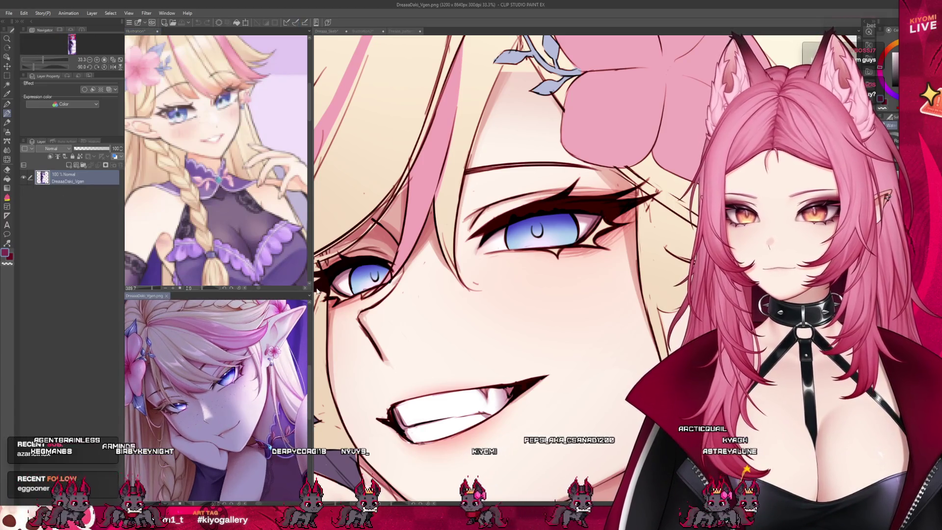
drag(312, 289, 269, 291)
click(442, 344)
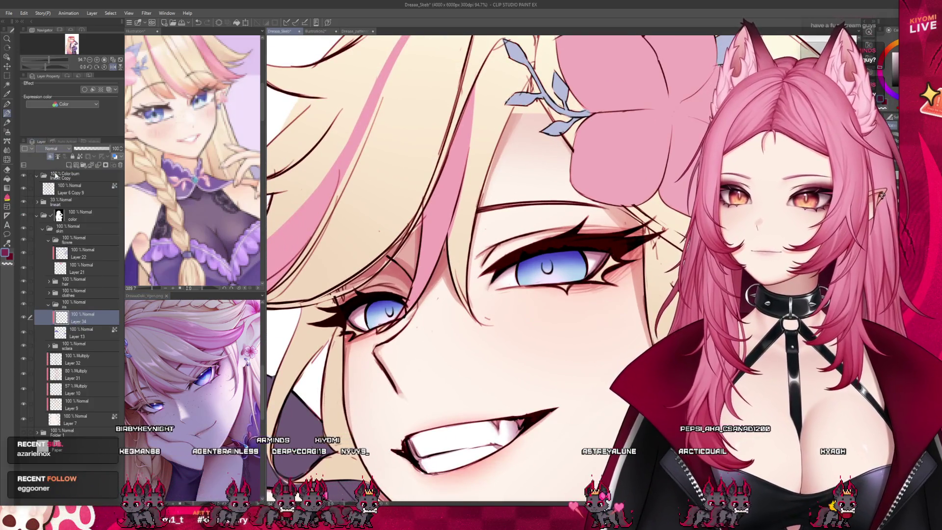
Step: Set Layer 34 to Multiply and begin painting darker shading into the irises
key(alt+shift+m)
scroll(399, 218, up, 2)
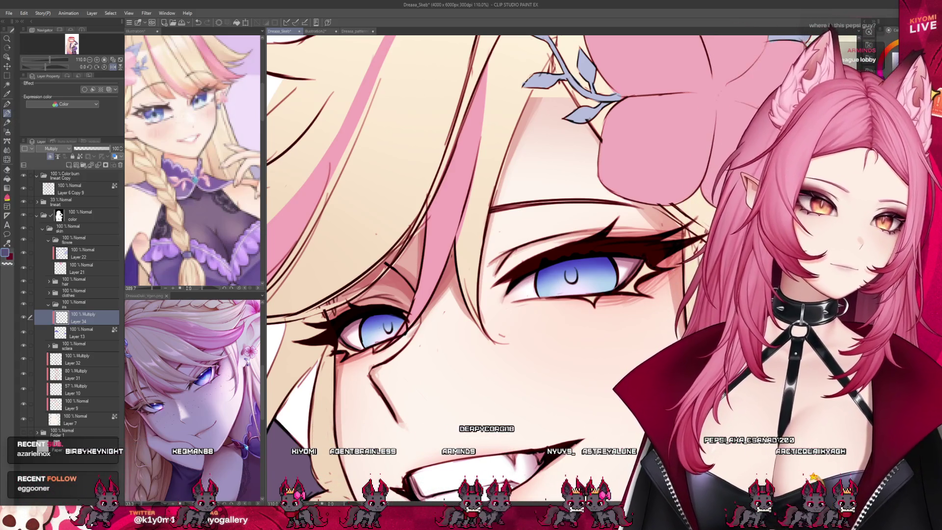
scroll(568, 269, up, 2)
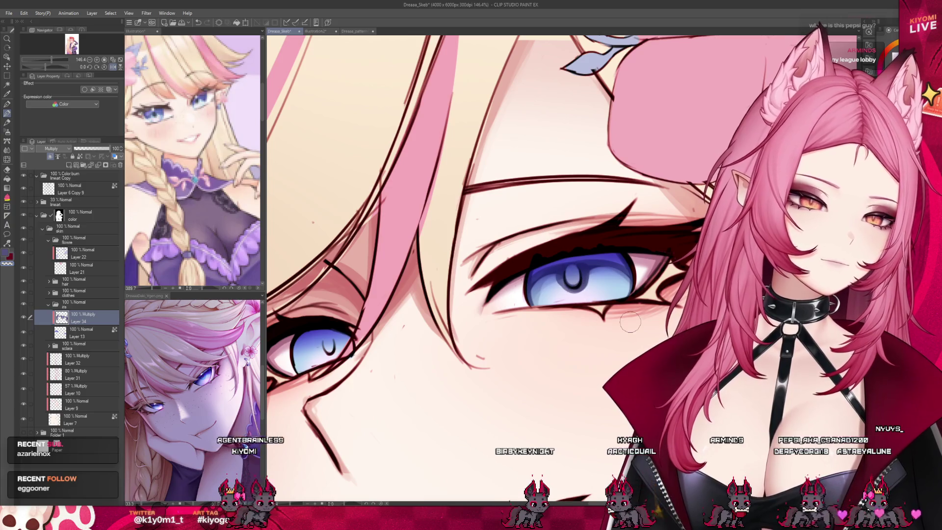
scroll(574, 265, down, 2)
scroll(561, 228, down, 5)
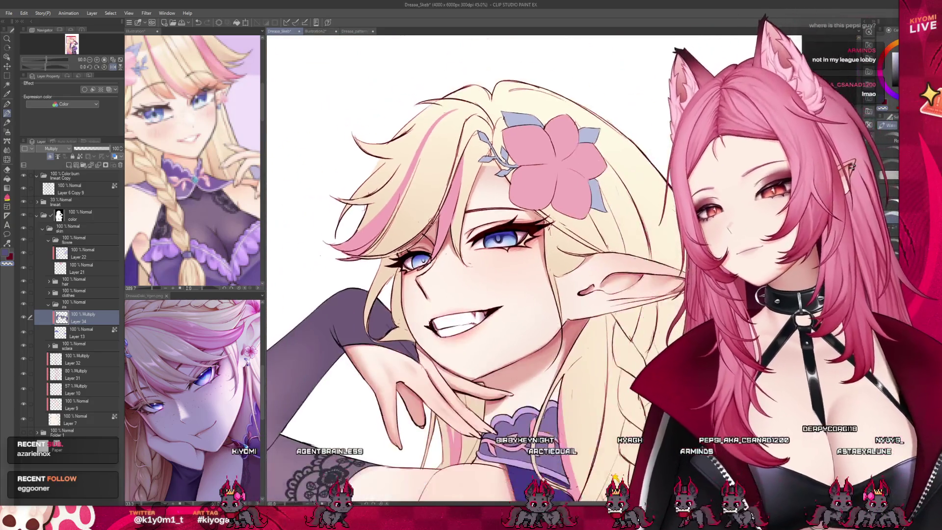
scroll(372, 231, up, 6)
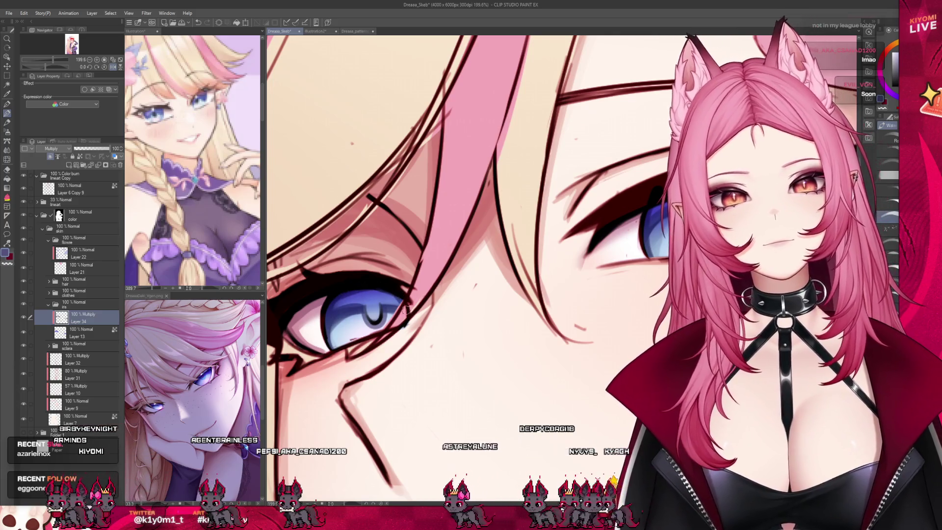
Step: Continue deepening the iris shading while zooming and panning across the face to check
scroll(420, 309, down, 5)
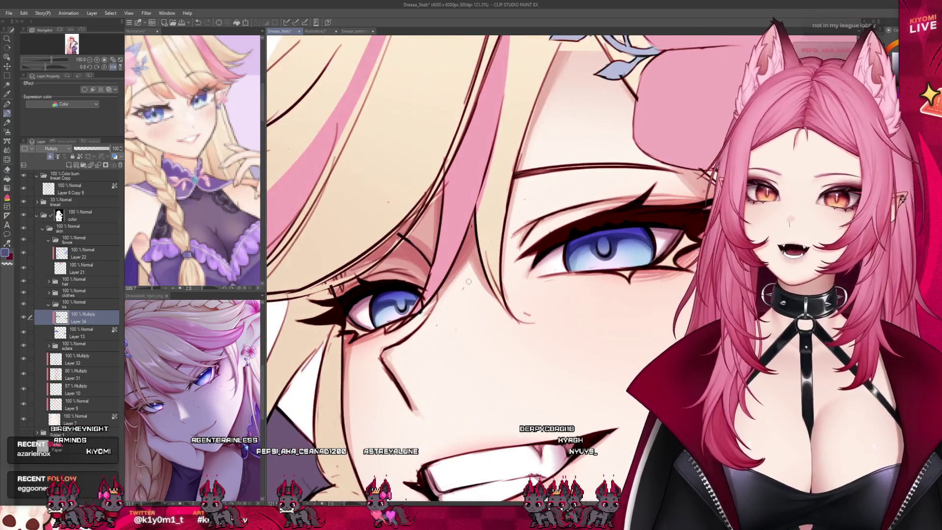
scroll(441, 270, down, 5)
scroll(369, 297, up, 4)
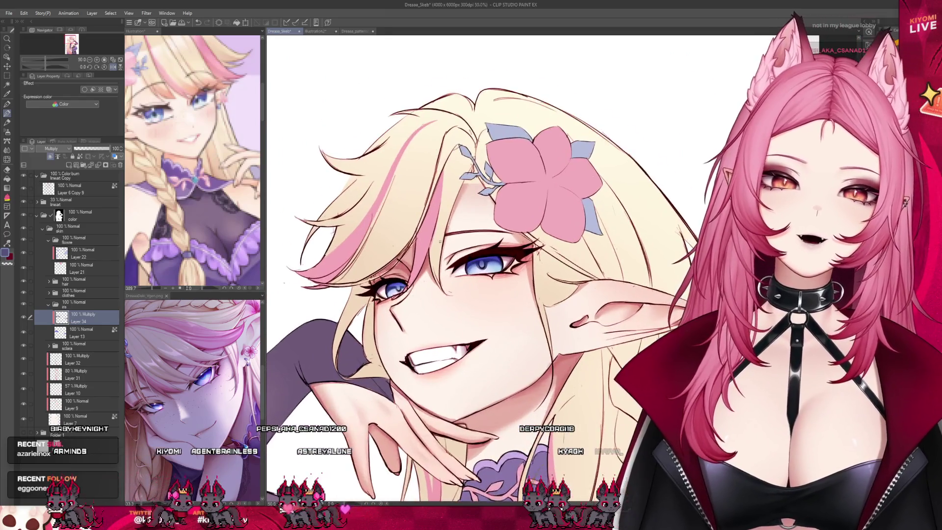
scroll(369, 297, up, 4)
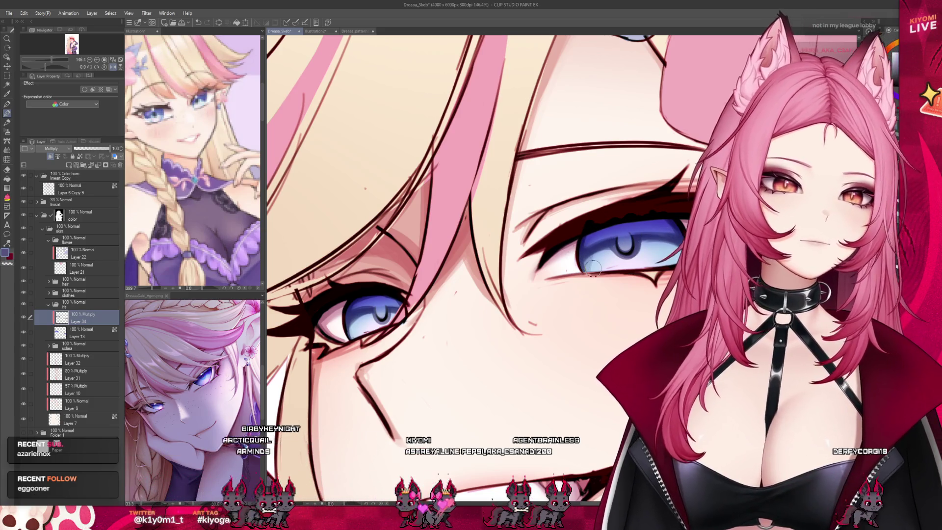
scroll(452, 216, down, 3)
scroll(452, 216, down, 5)
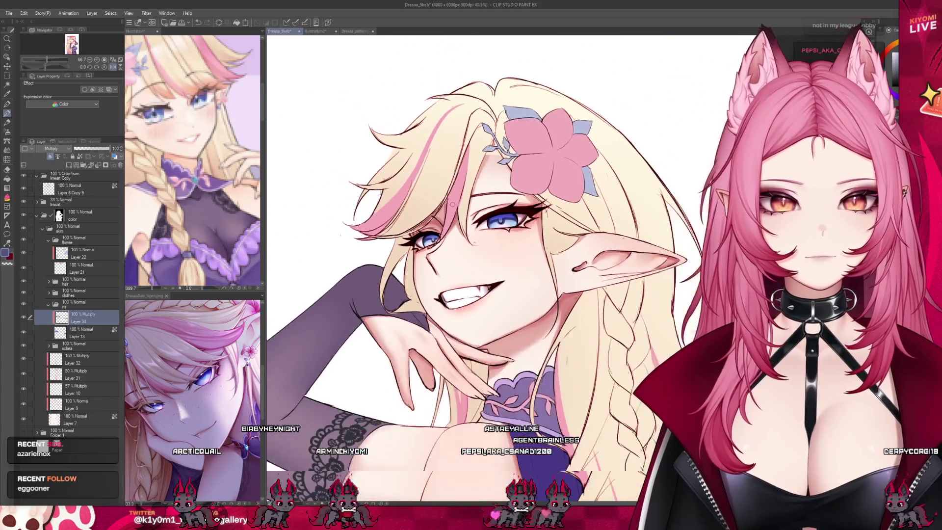
scroll(362, 168, up, 2)
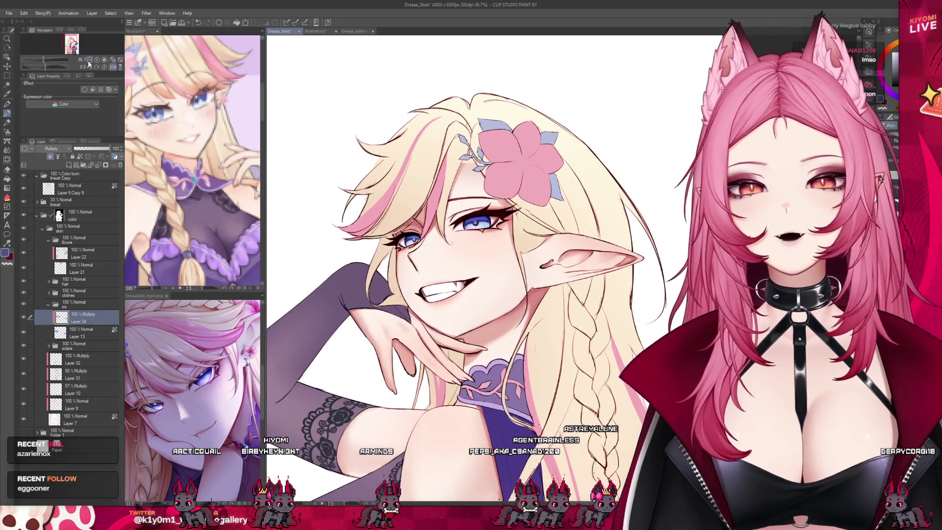
drag(225, 168, 362, 168)
scroll(362, 168, down, 1)
scroll(462, 167, up, 2)
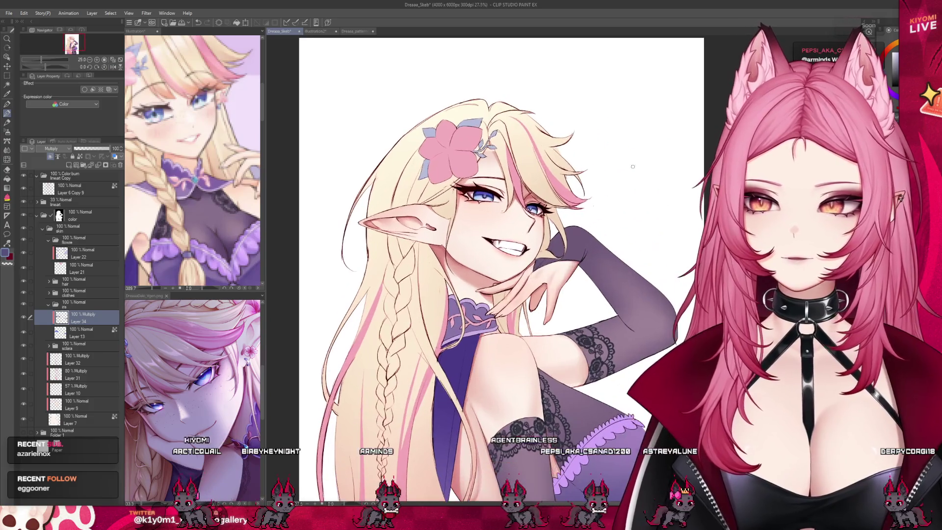
scroll(463, 166, down, 1)
scroll(452, 182, up, 2)
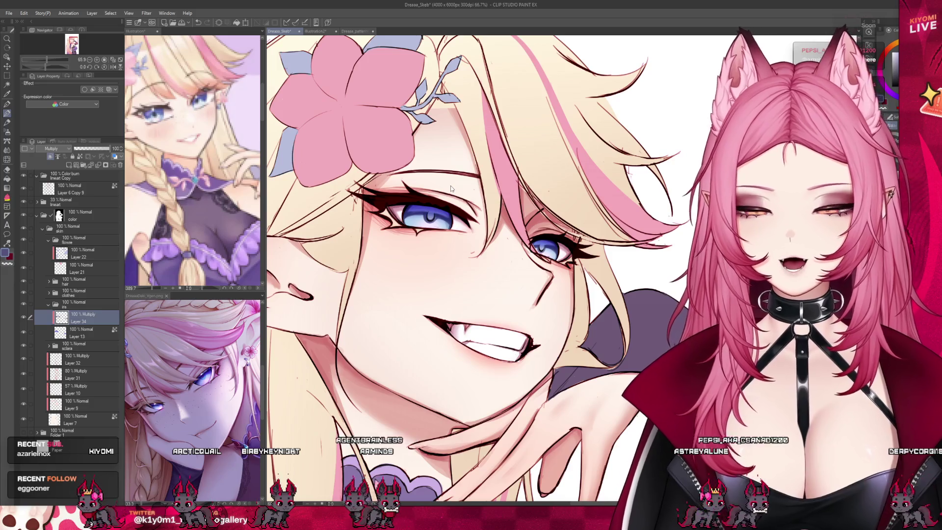
Step: Save the illustration with Ctrl+S and select a layer in the skin folder
key(ctrl+s)
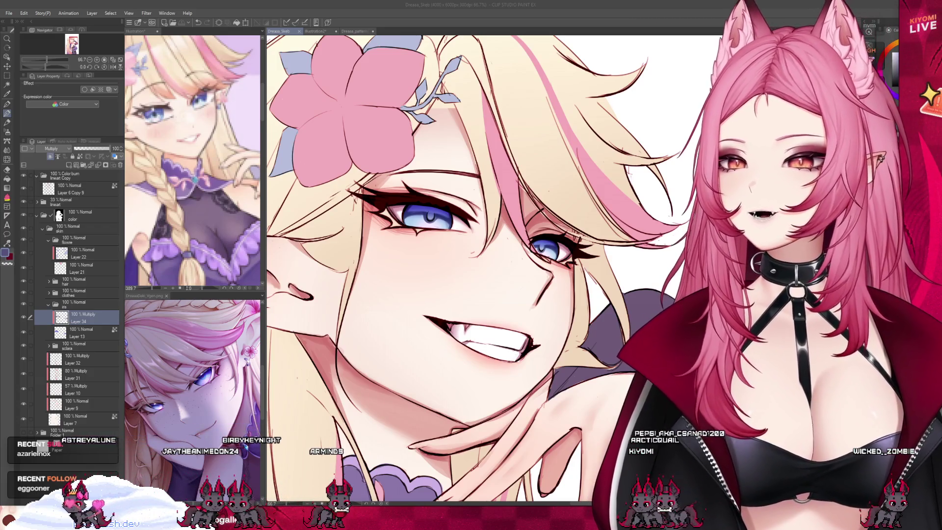
click(80, 406)
Step: Select Multiply skin Layer 10 and dab small freckle dots across the cheeks
click(78, 374)
click(83, 415)
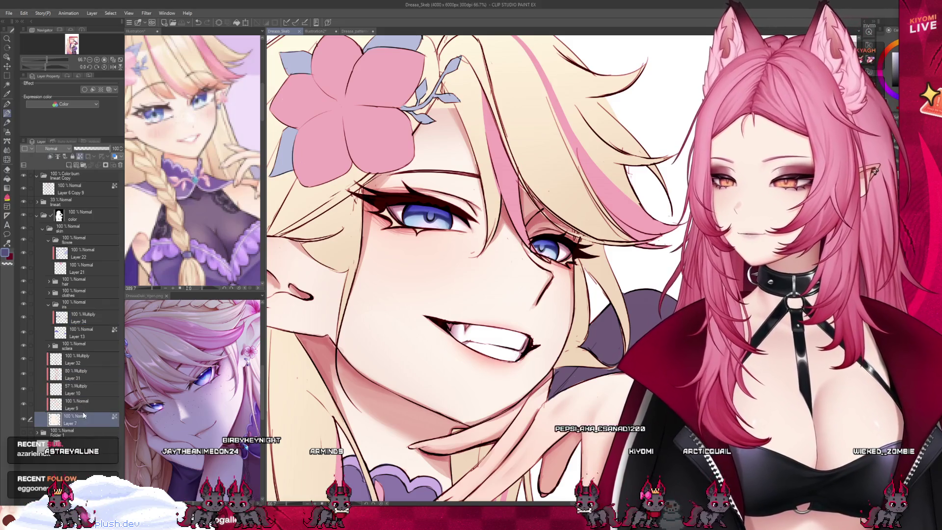
key(alt+bracketright)
key(alt+bracketright)
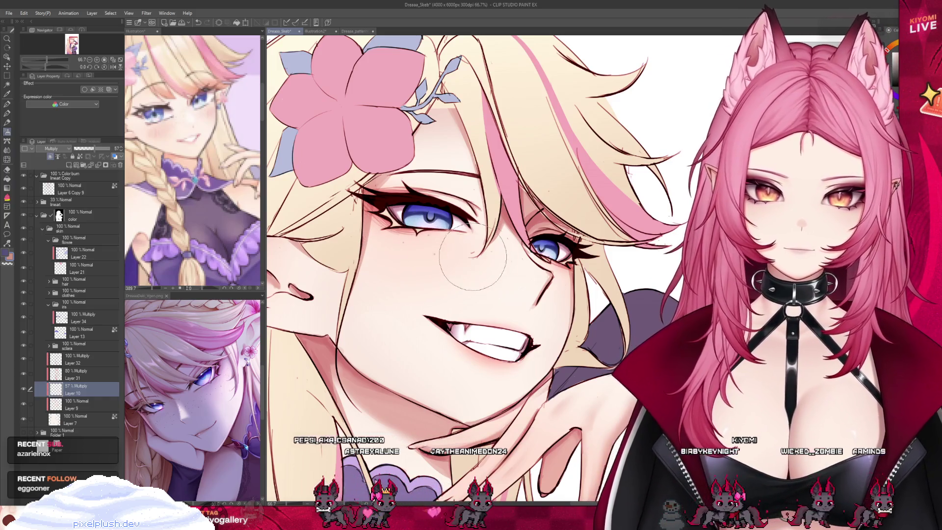
drag(509, 258, 514, 257)
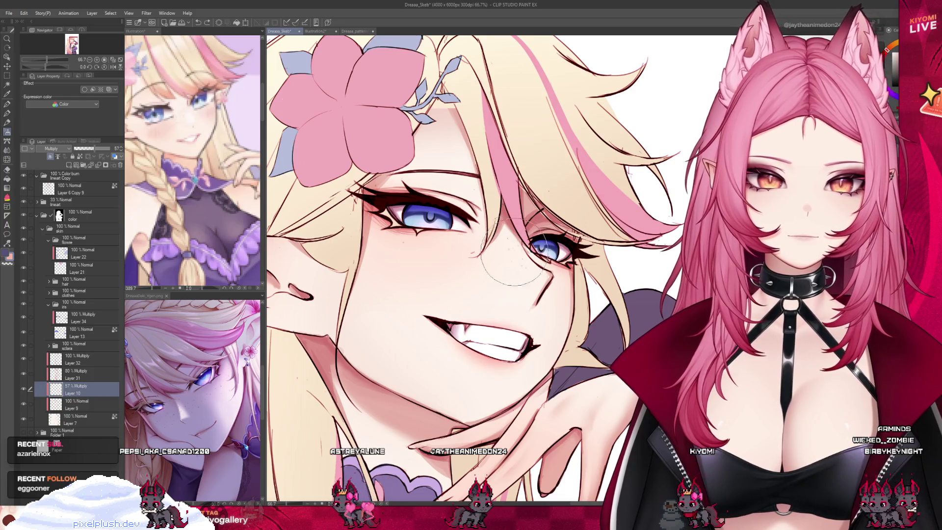
drag(429, 260, 415, 268)
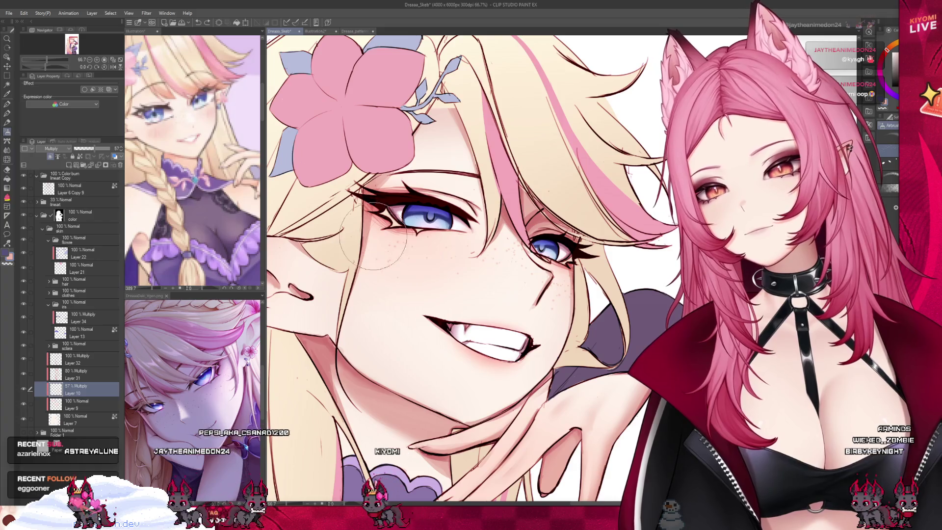
scroll(442, 255, down, 4)
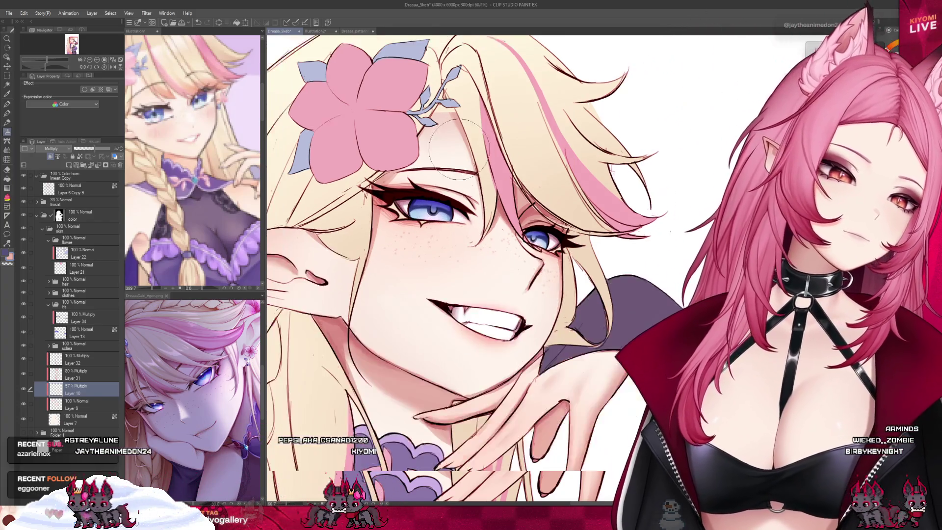
scroll(453, 162, up, 2)
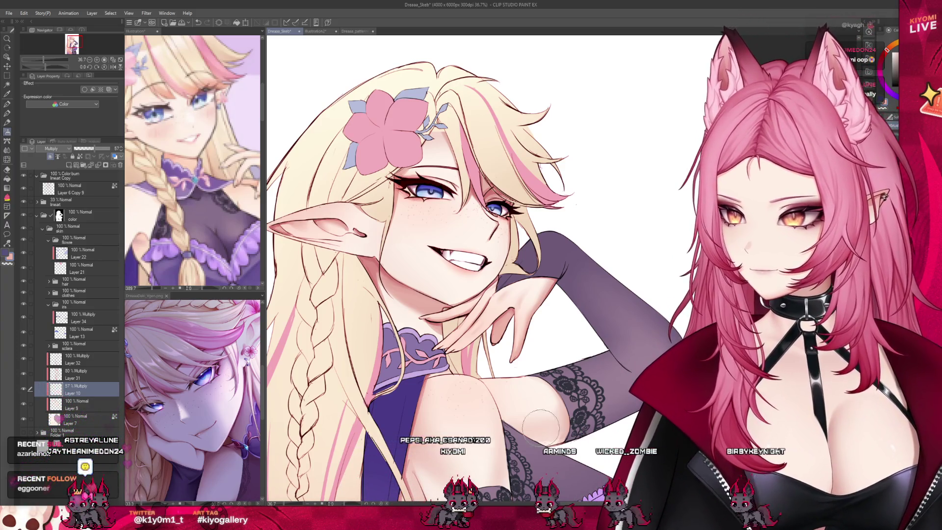
Step: Expand the sclara folder, select Layer 34 in the iris group, and zoom in on the left eye
scroll(565, 434, down, 2)
scroll(536, 306, up, 4)
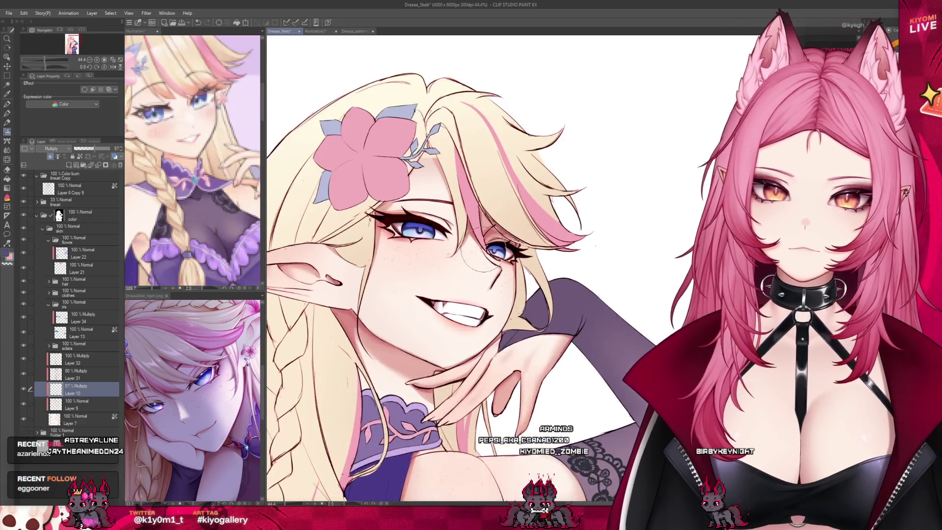
click(74, 346)
click(49, 345)
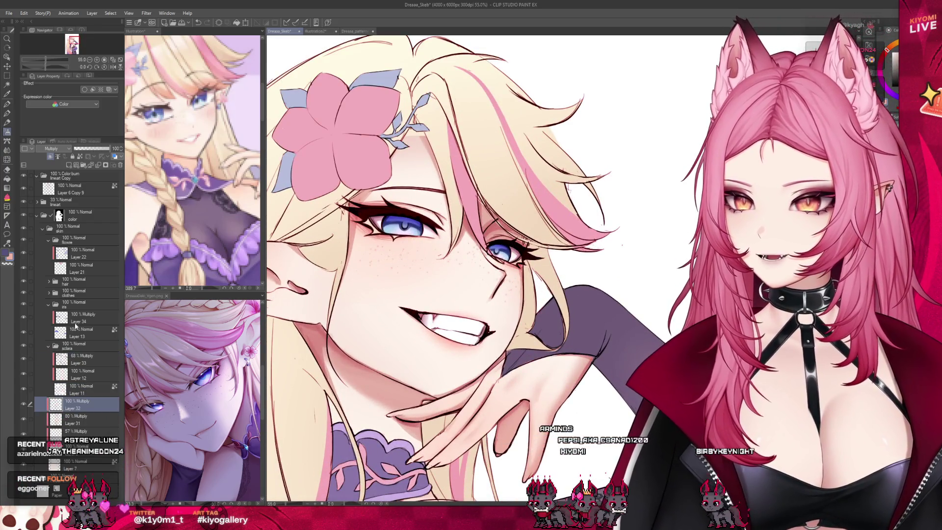
click(84, 317)
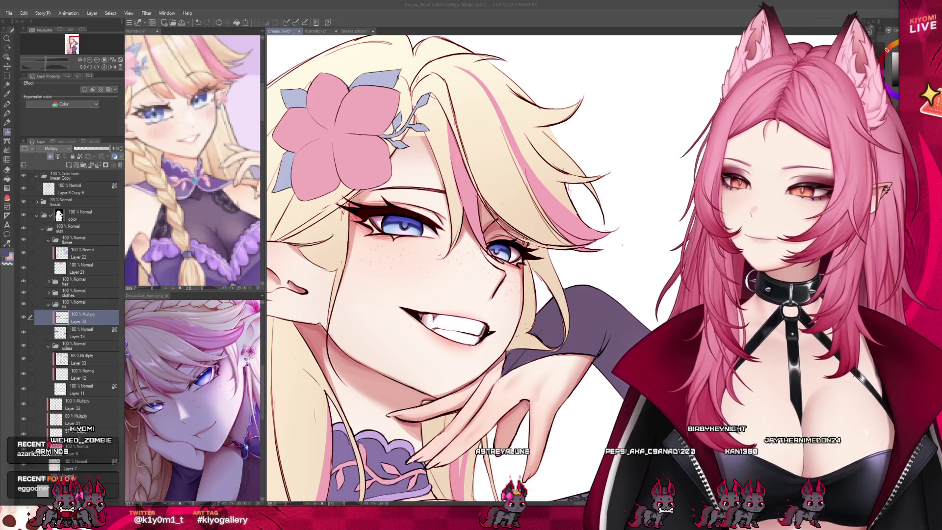
scroll(432, 245, down, 1)
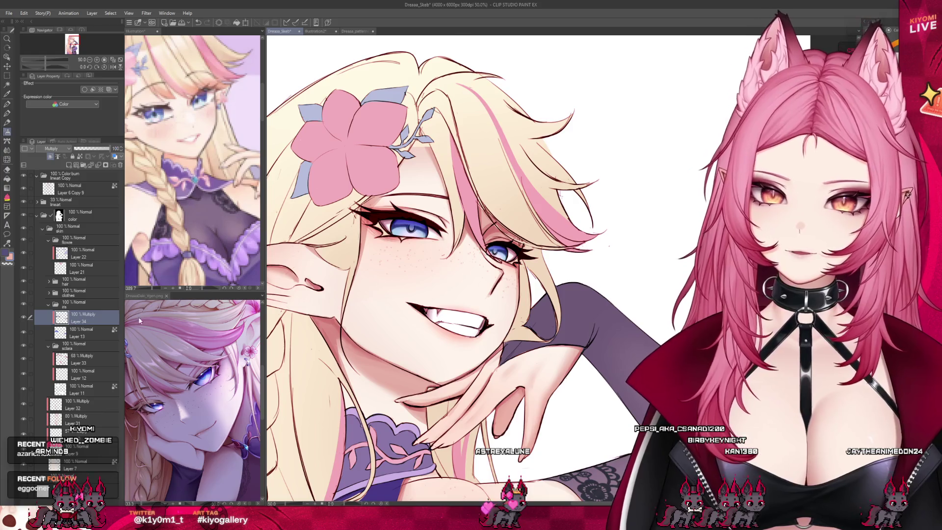
scroll(433, 180, up, 5)
scroll(434, 181, up, 2)
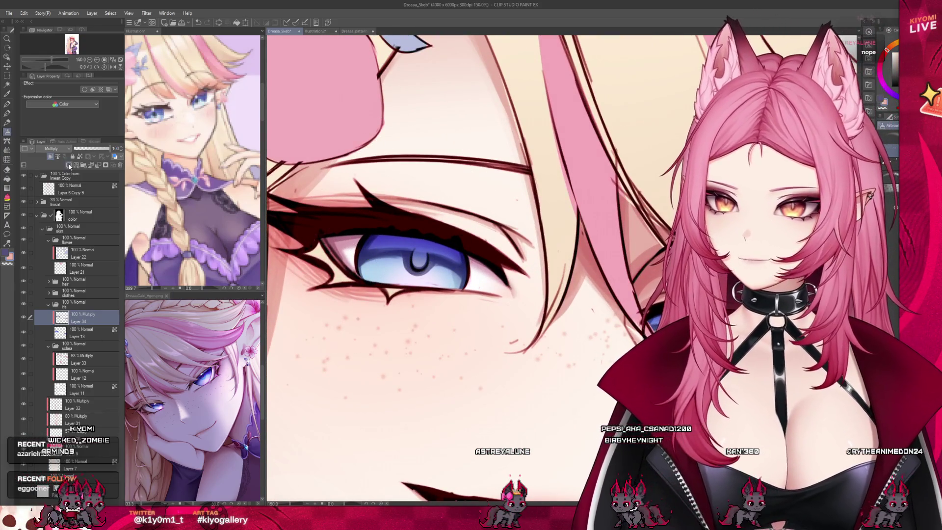
Step: Add an Add (Glow) layer and airbrush a soft glow on the lower left iris
click(69, 165)
click(54, 148)
click(54, 263)
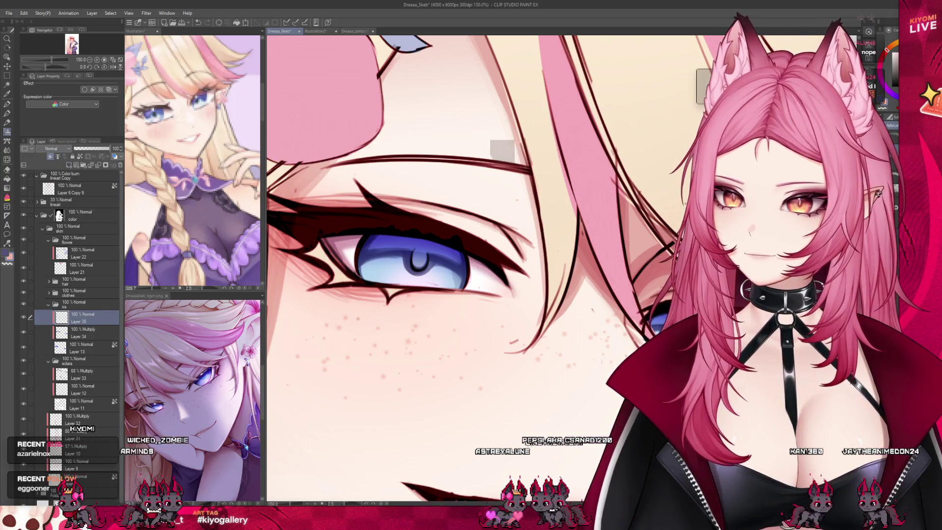
click(7, 115)
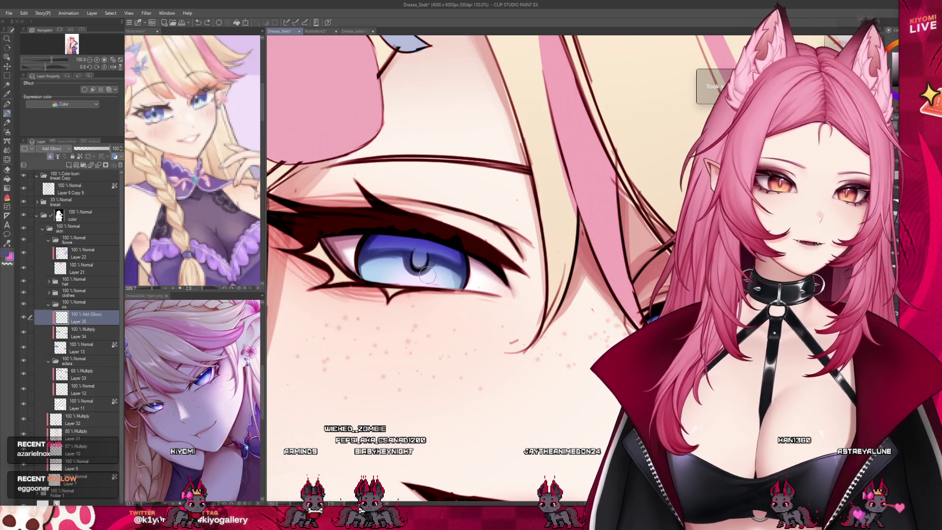
drag(422, 282, 408, 279)
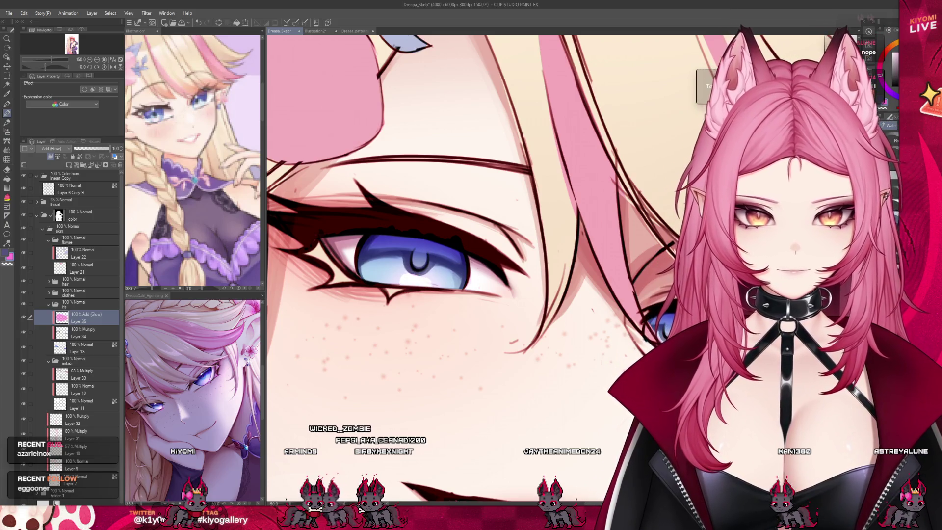
Step: Switch to another brush, add a layer above the glow layer, and set it to 46% opacity
click(7, 132)
click(7, 152)
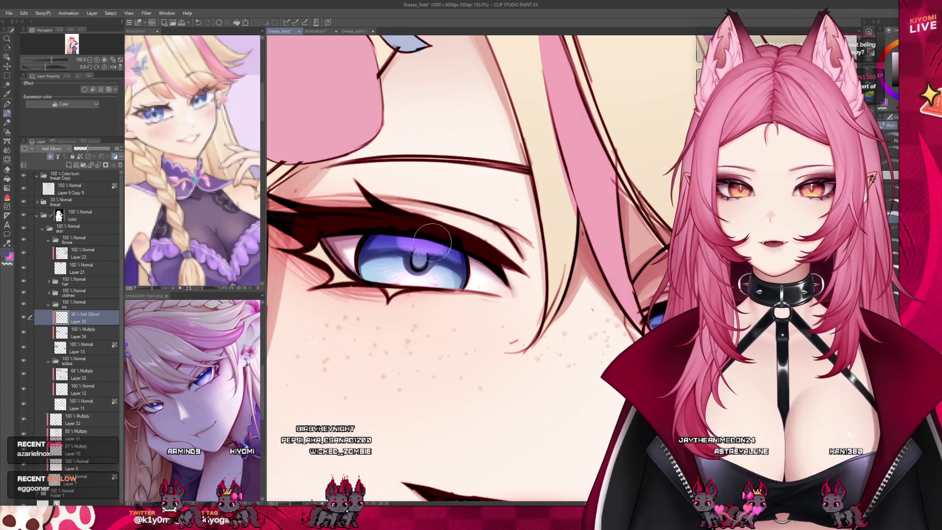
click(74, 167)
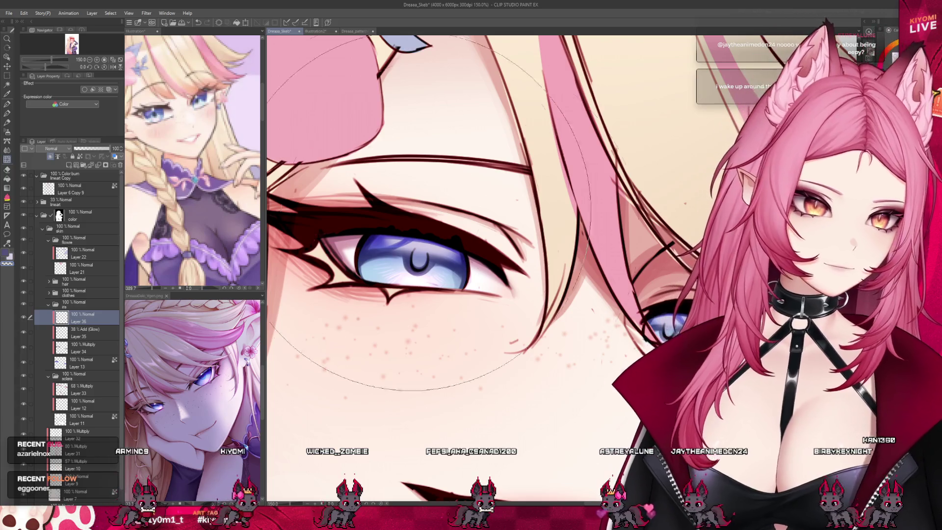
click(90, 148)
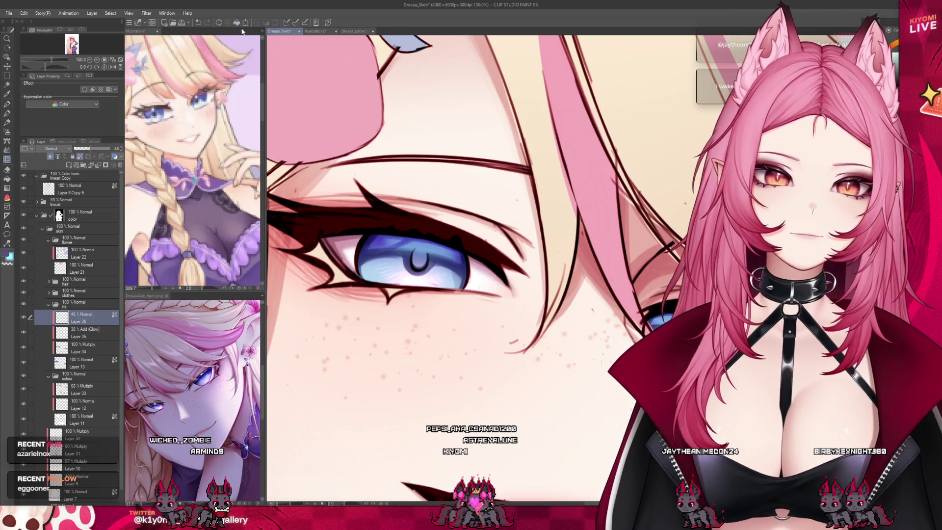
Step: Zoom out and back in to review the softened iris highlights
scroll(417, 196, down, 5)
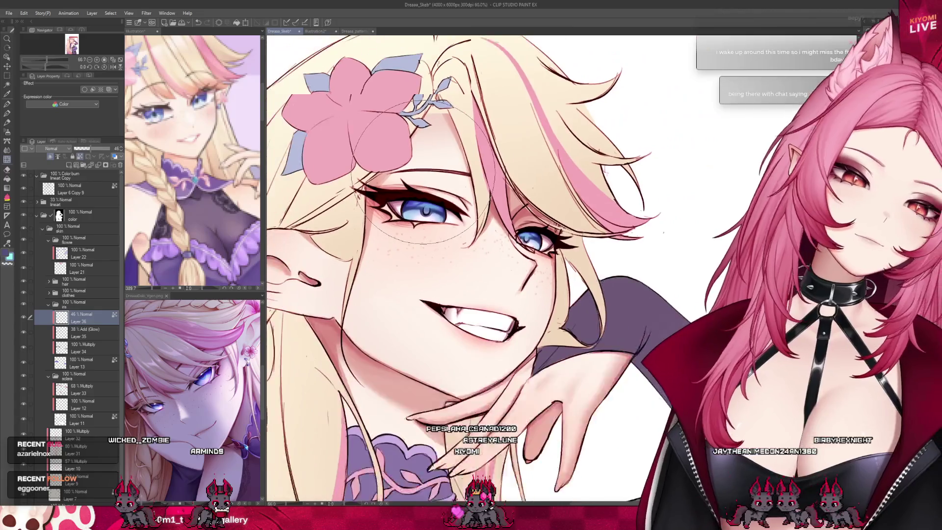
scroll(435, 169, up, 2)
scroll(435, 168, up, 1)
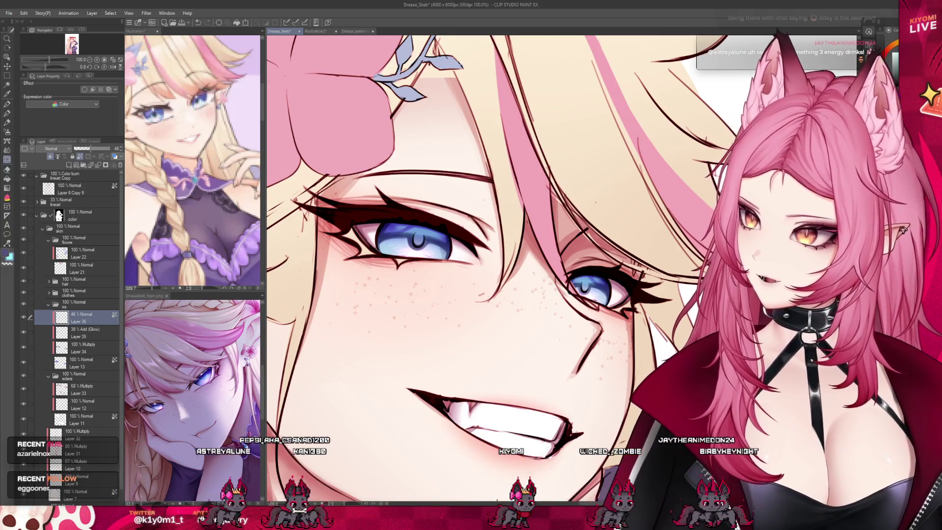
Step: Add new Layer 37 and paint a pink pen stroke on the upper left iris
scroll(471, 226, up, 5)
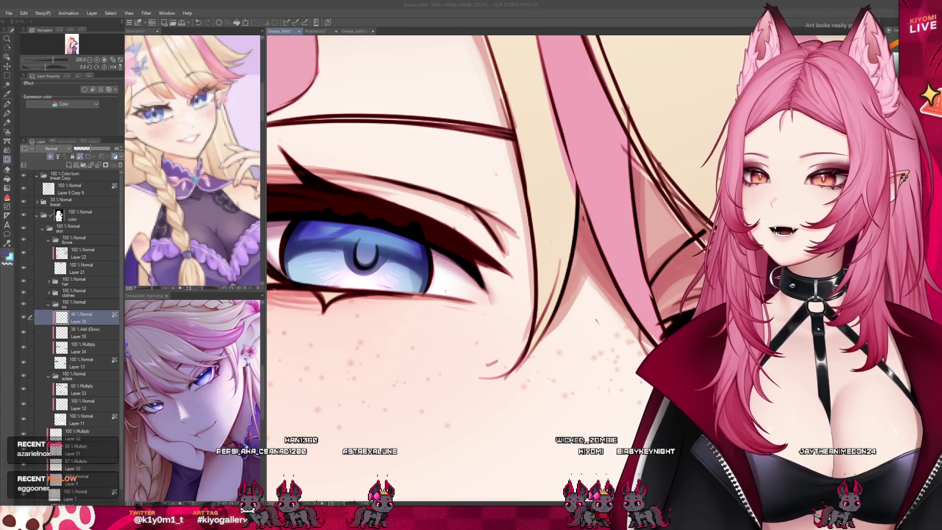
key(ctrl+shift+n)
key(p)
scroll(305, 189, up, 3)
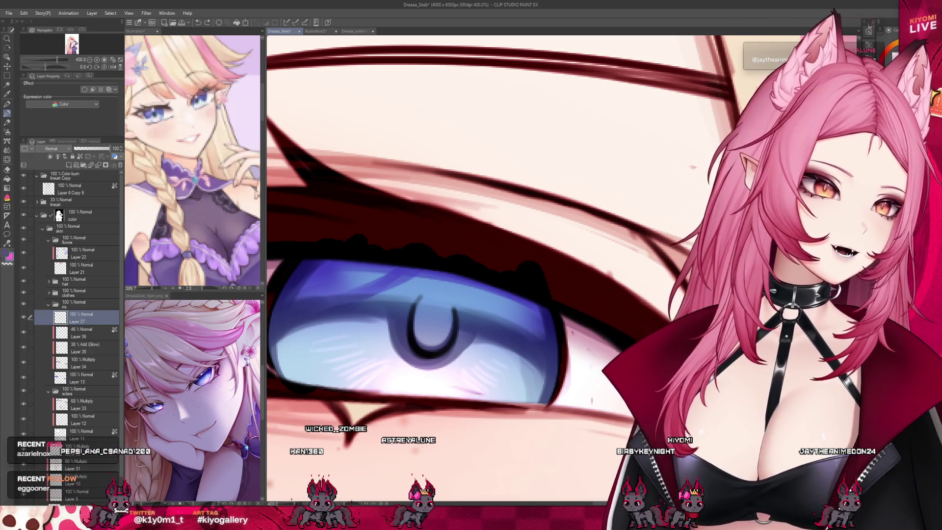
drag(460, 287, 412, 279)
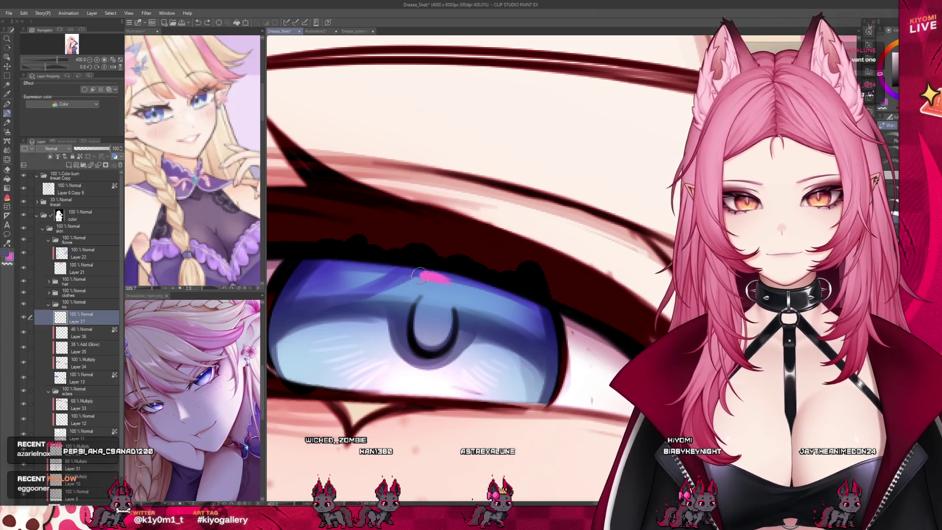
Step: Dot a light cyan catchlight, clean it up with transparent colour, and zoom out
scroll(383, 221, down, 2)
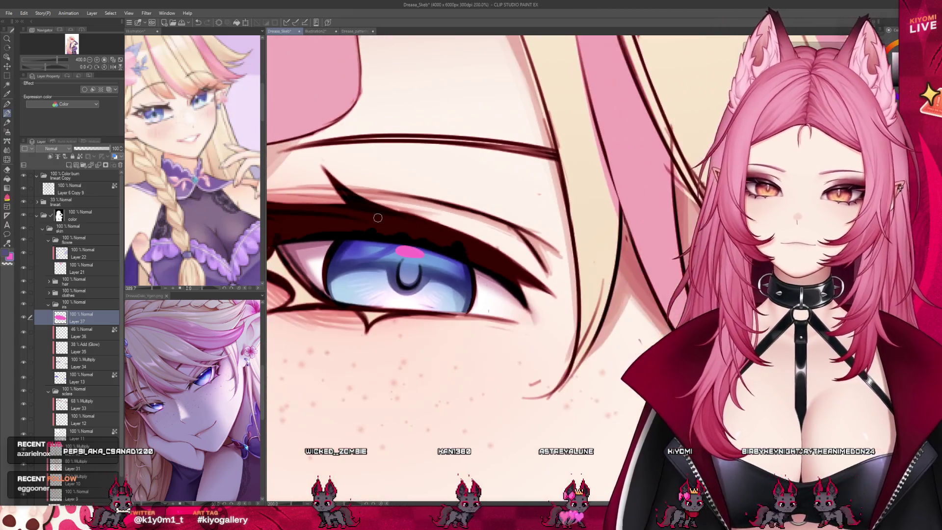
alt+click(372, 295)
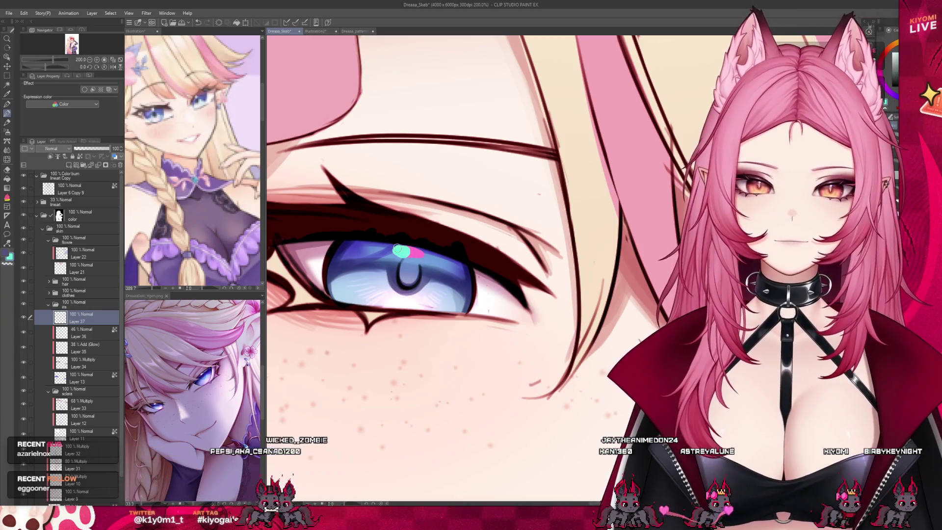
key(c)
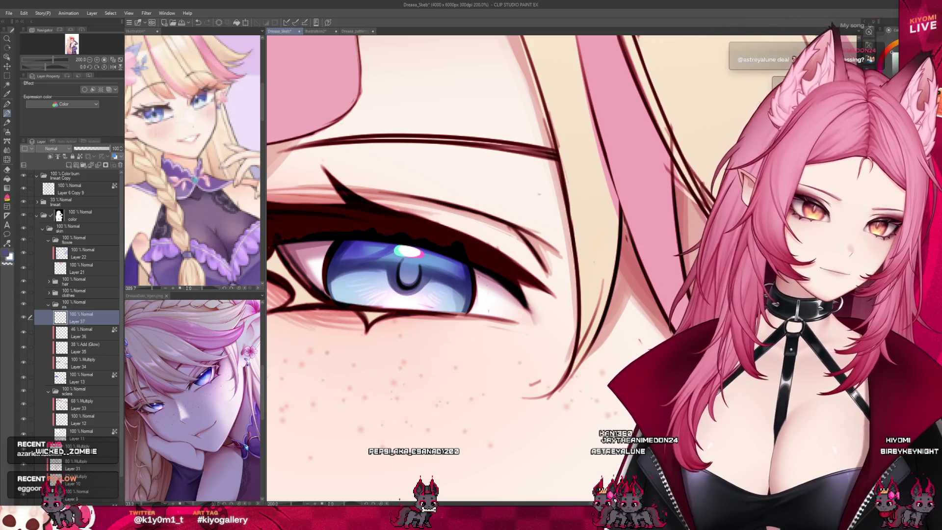
key(ctrl+minus)
key(ctrl+minus)
key(ctrl+minus)
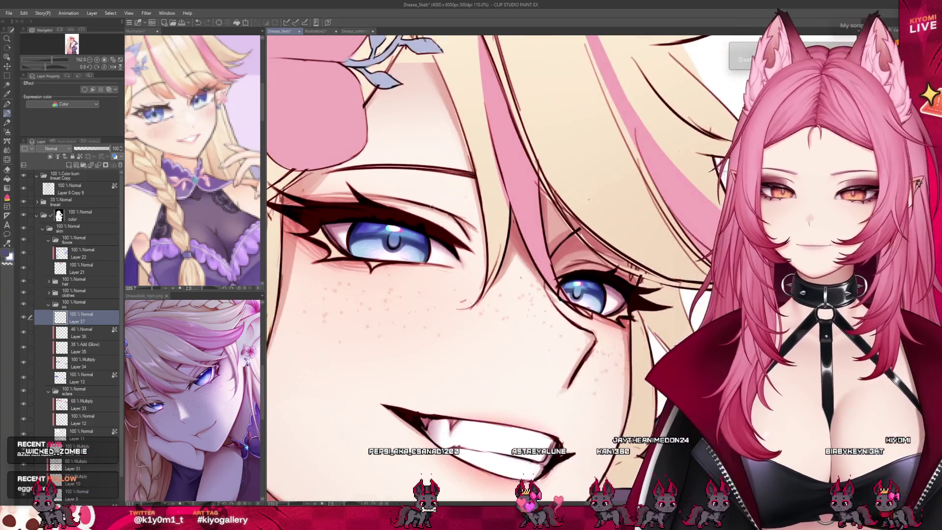
key(ctrl+minus)
key(ctrl+minus)
key(ctrl+minus)
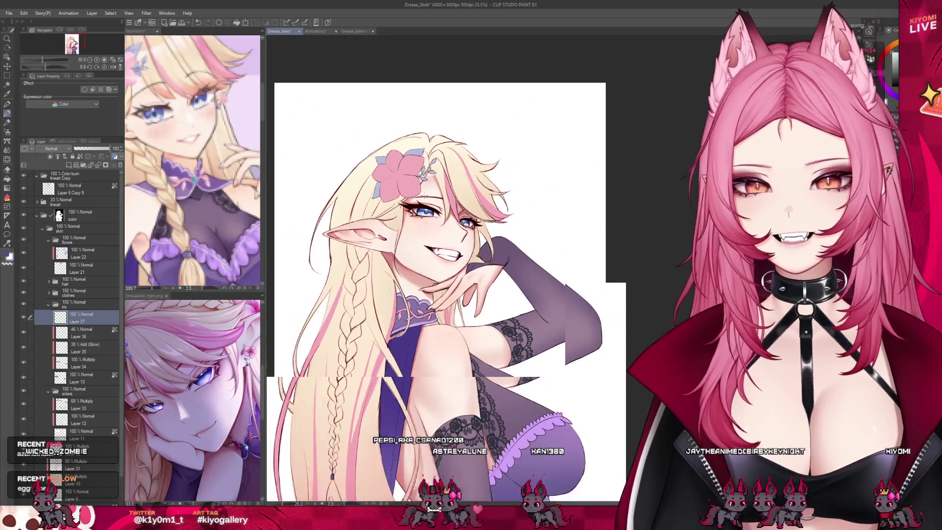
key(ctrl+plus)
key(ctrl+plus)
key(ctrl+plus)
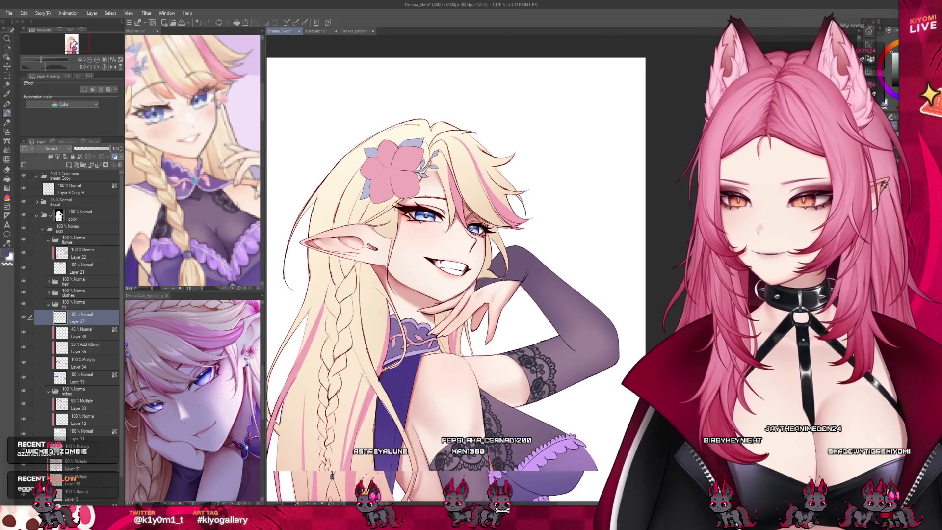
key(ctrl+plus)
key(ctrl+plus)
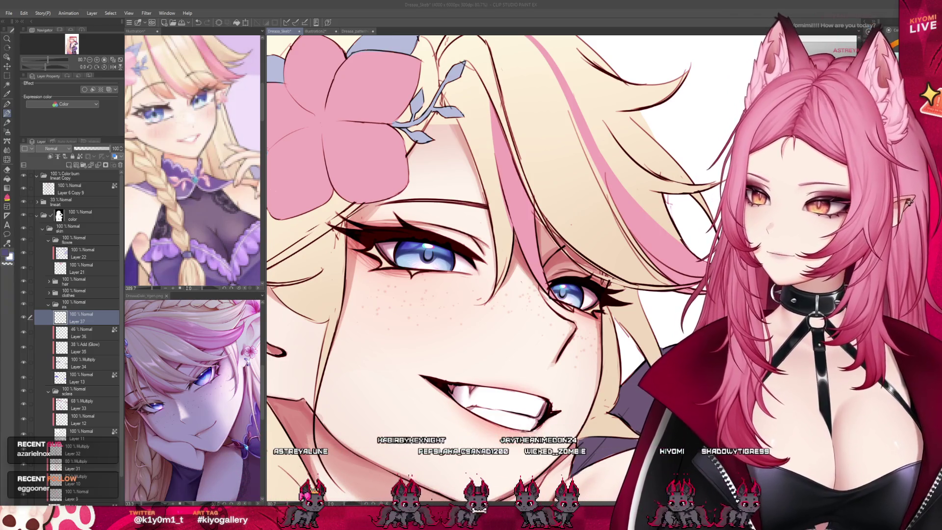
key(ctrl+minus)
key(ctrl+minus)
key(ctrl+minus)
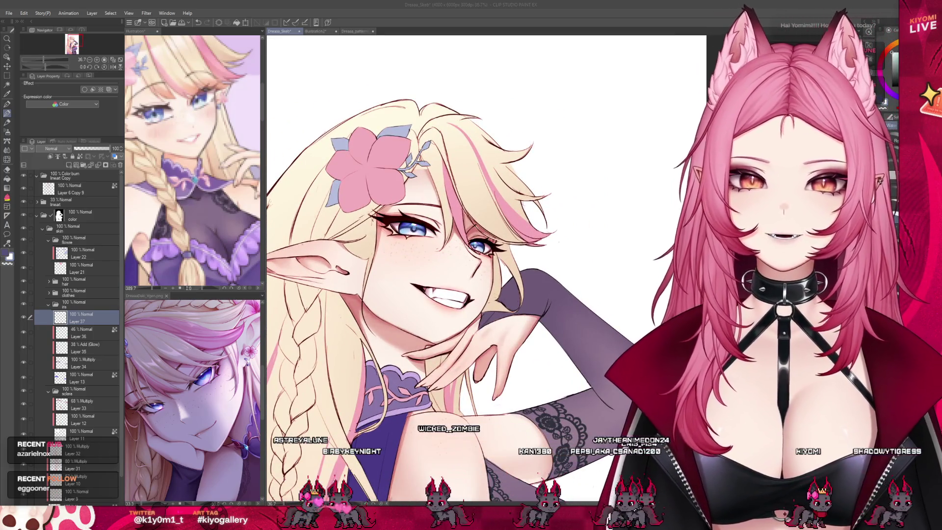
key(ctrl+minus)
key(ctrl+minus)
key(ctrl+minus)
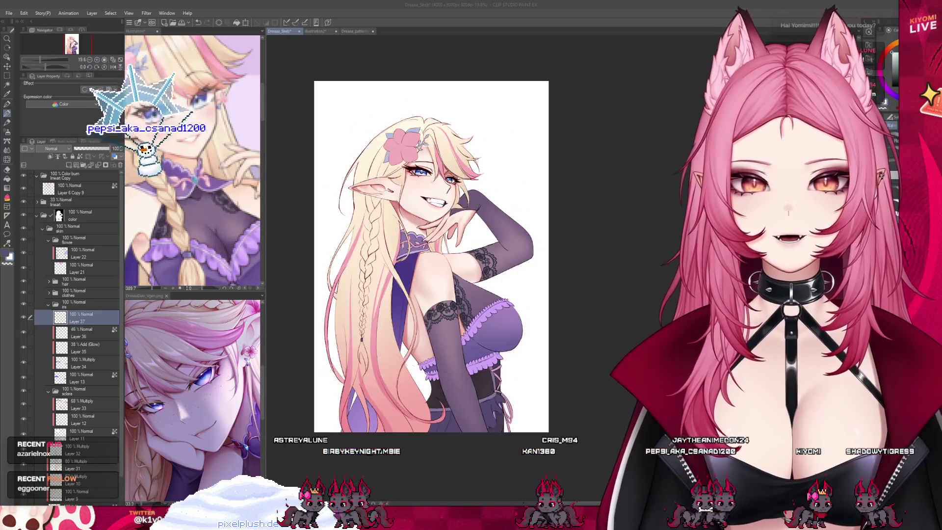
key(ctrl+plus)
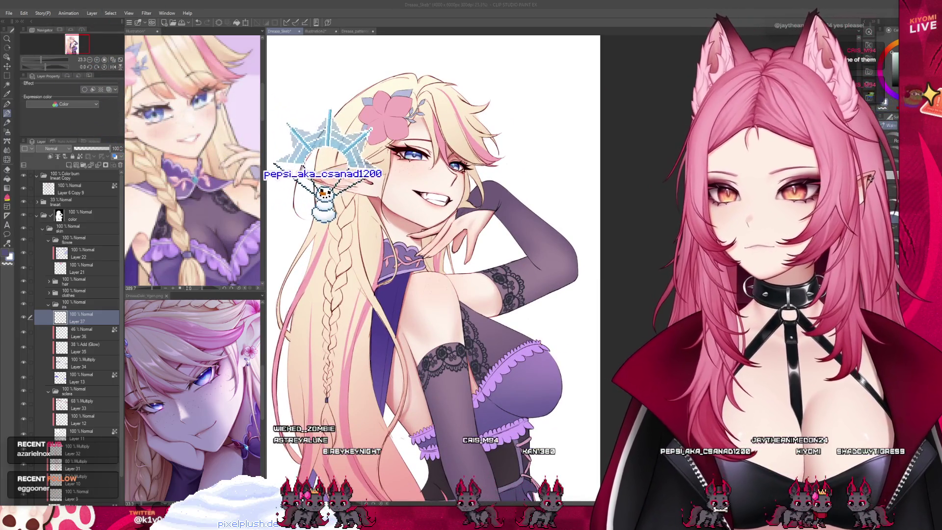
Step: Open the clothes folder and delete the duplicate Dreaaa_patterns Copy 3 layer
click(49, 305)
click(49, 293)
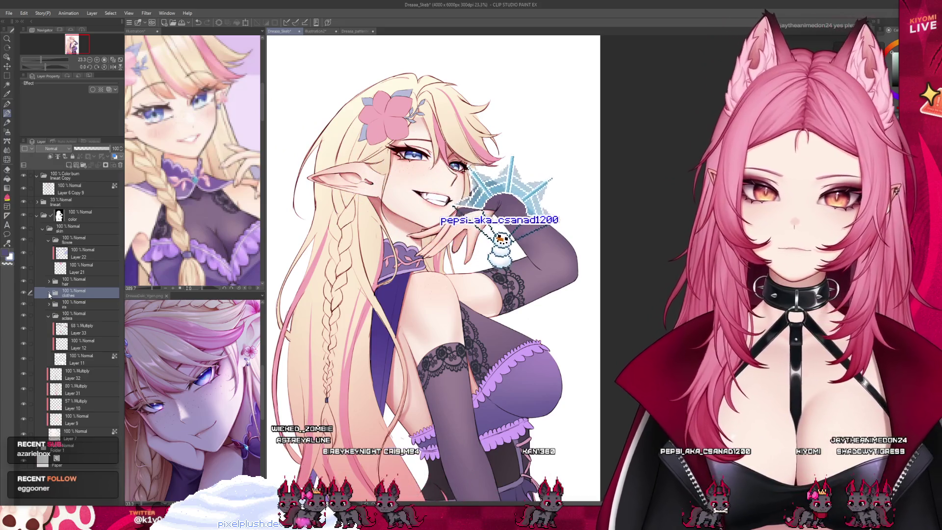
click(49, 293)
scroll(73, 344, down, 2)
click(79, 457)
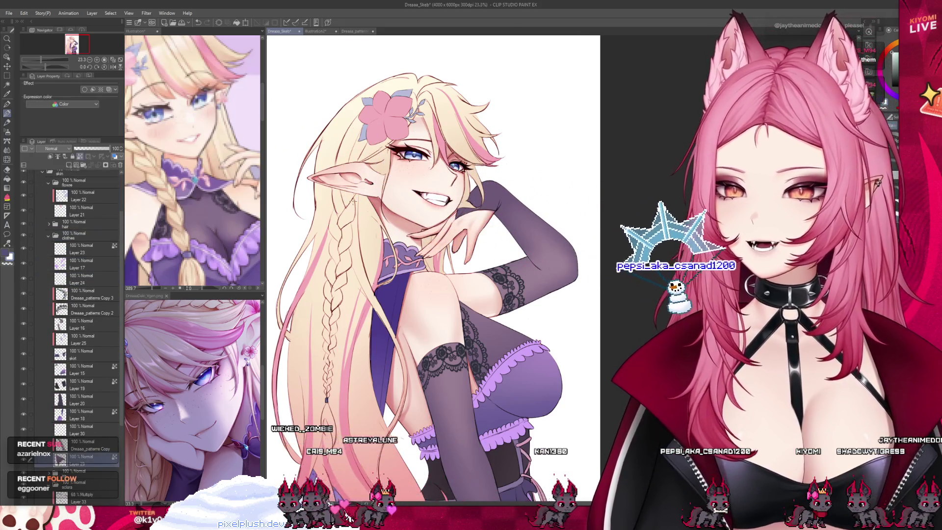
key(ctrl+minus)
click(83, 444)
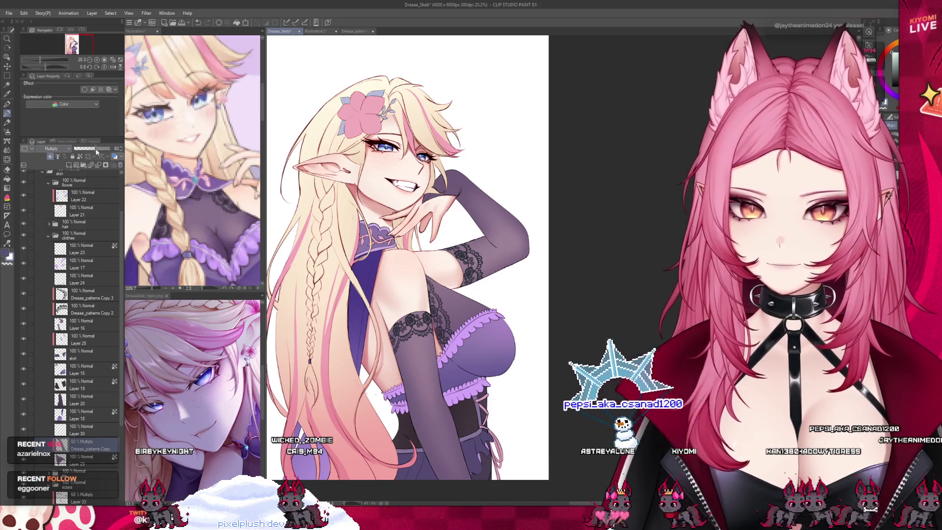
click(85, 302)
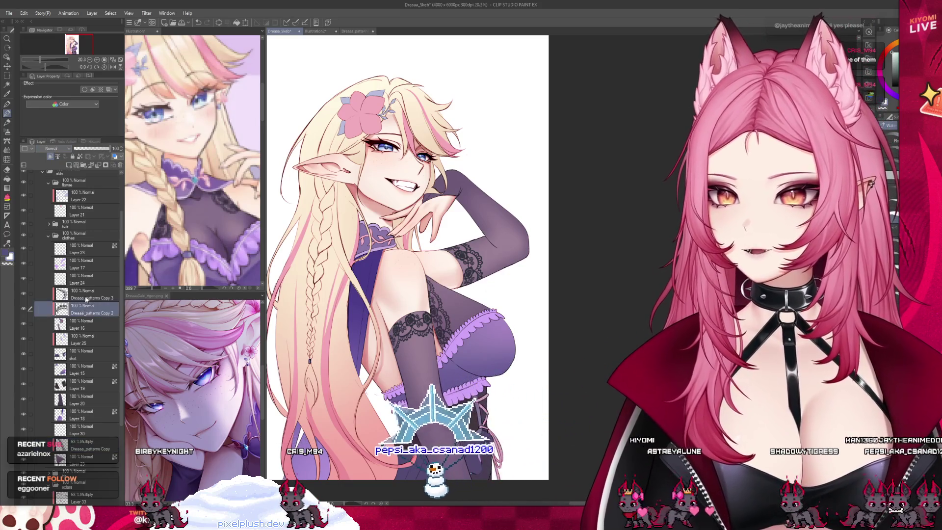
click(86, 298)
click(97, 165)
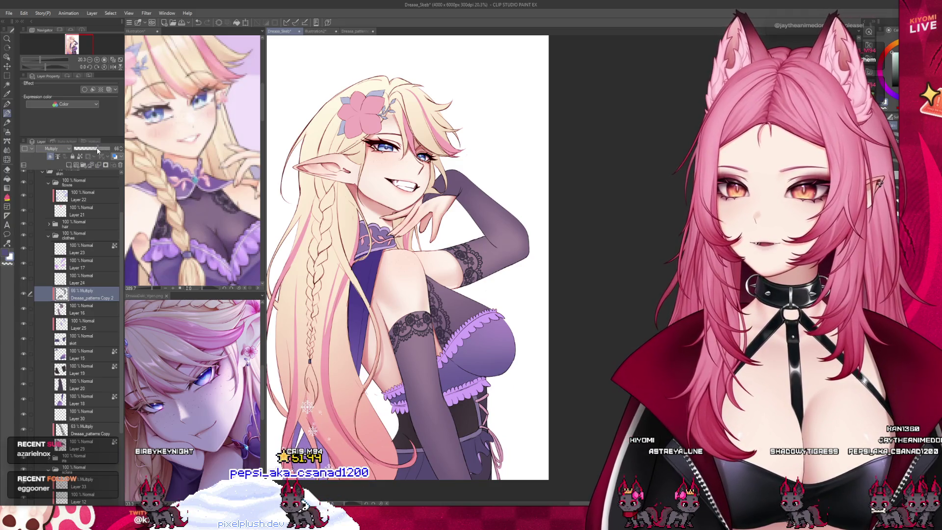
Step: Add a new Multiply shading layer above Dreaaa_patterns Copy and zoom in to paint
key(ctrl+minus)
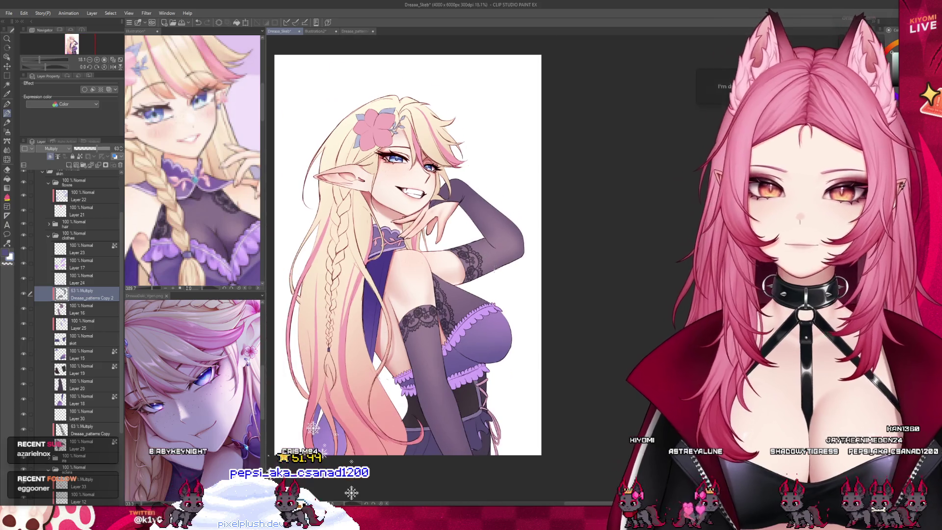
click(86, 430)
click(77, 165)
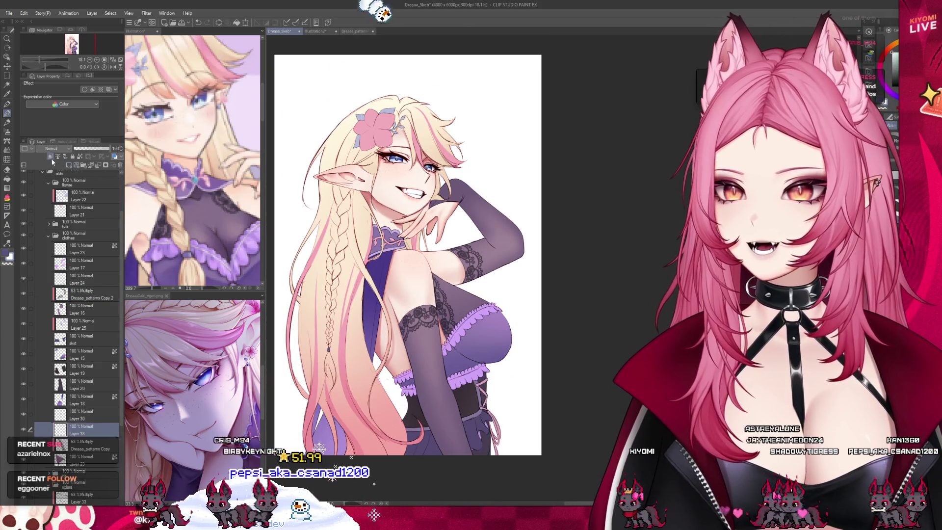
click(56, 149)
click(54, 166)
key(ctrl+plus)
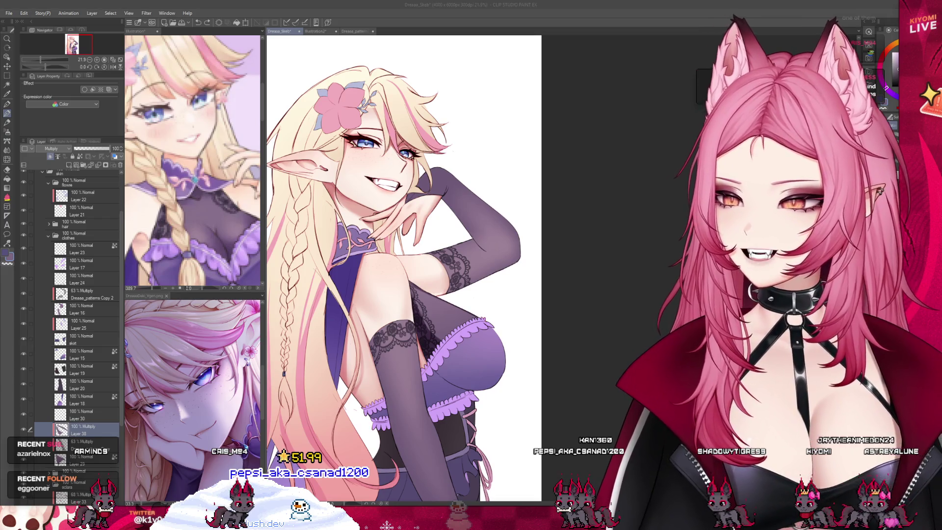
Step: Shade under the raised arm, then add a 62%-opacity layer above Dreaaa_patterns Copy 2
drag(446, 327, 415, 303)
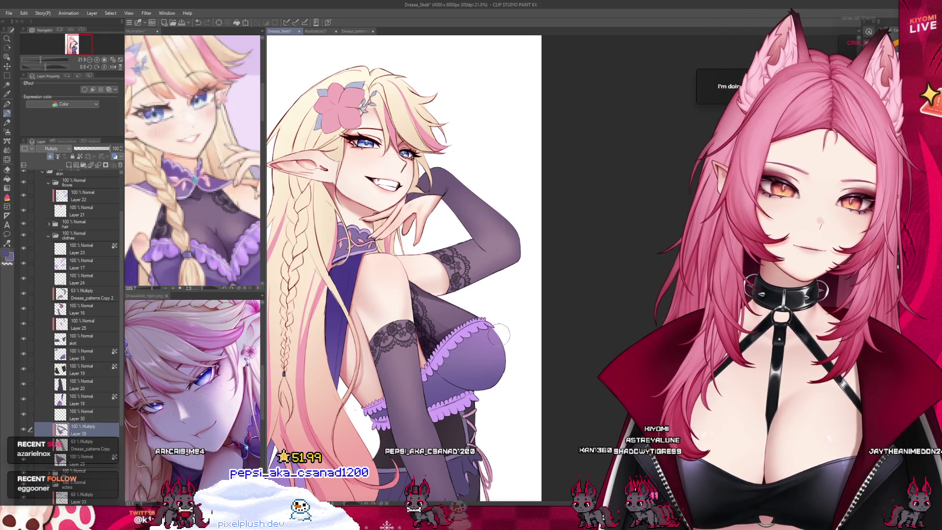
click(96, 312)
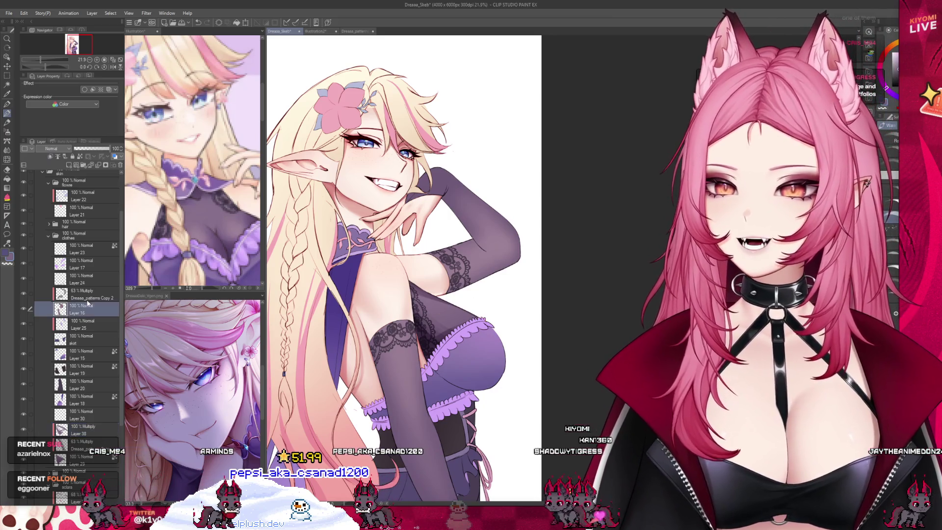
click(94, 296)
click(50, 157)
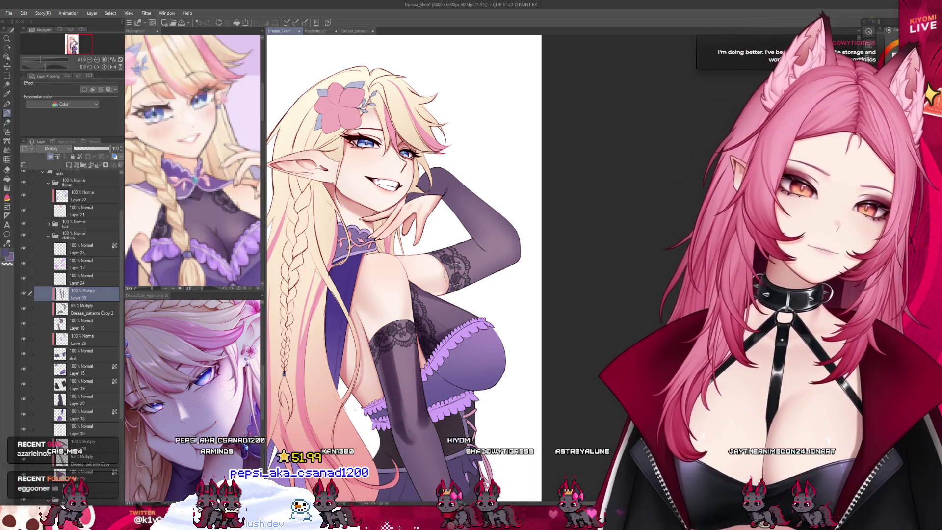
scroll(424, 386, down, 1)
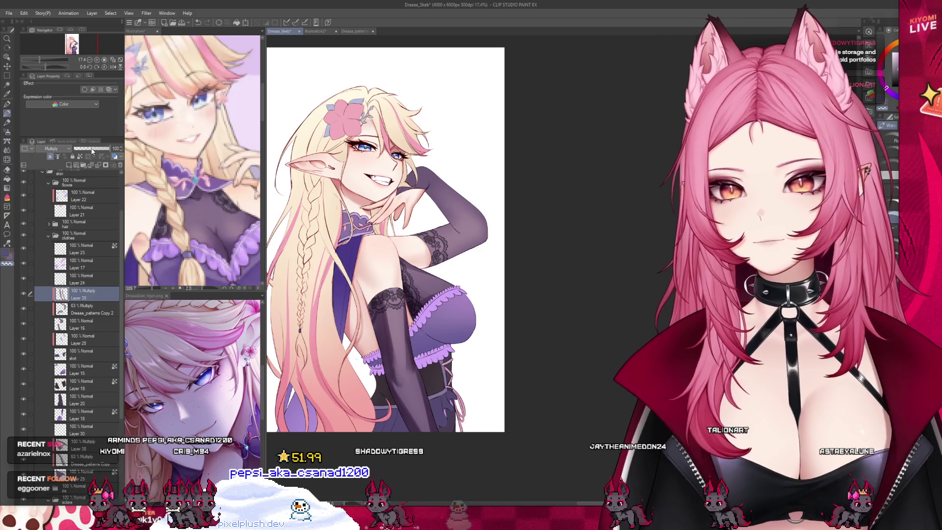
drag(94, 149, 96, 150)
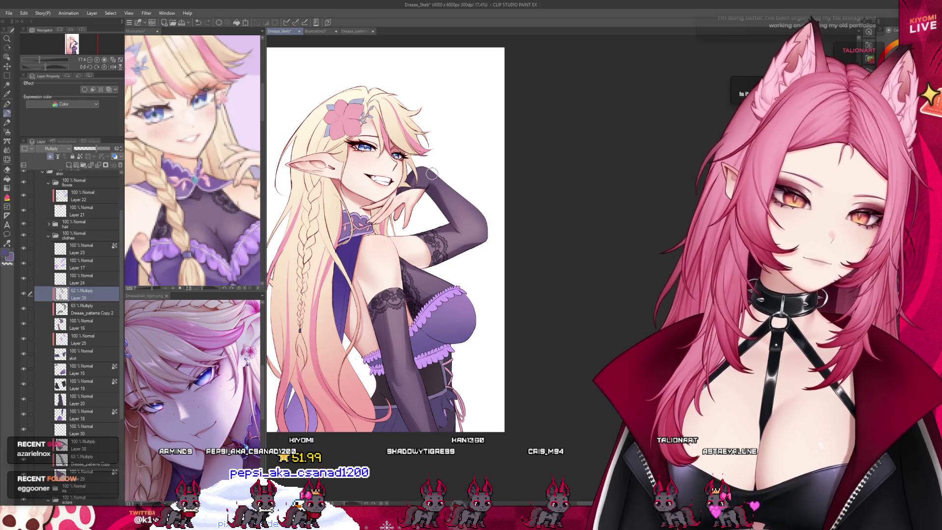
scroll(428, 172, down, 3)
scroll(305, 271, up, 3)
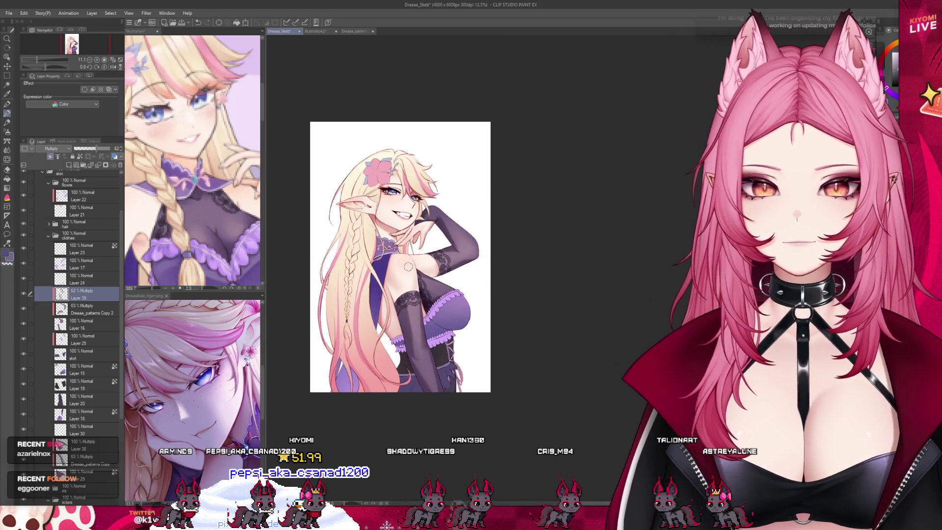
Step: Make Layer 38 active and save the illustration
click(82, 448)
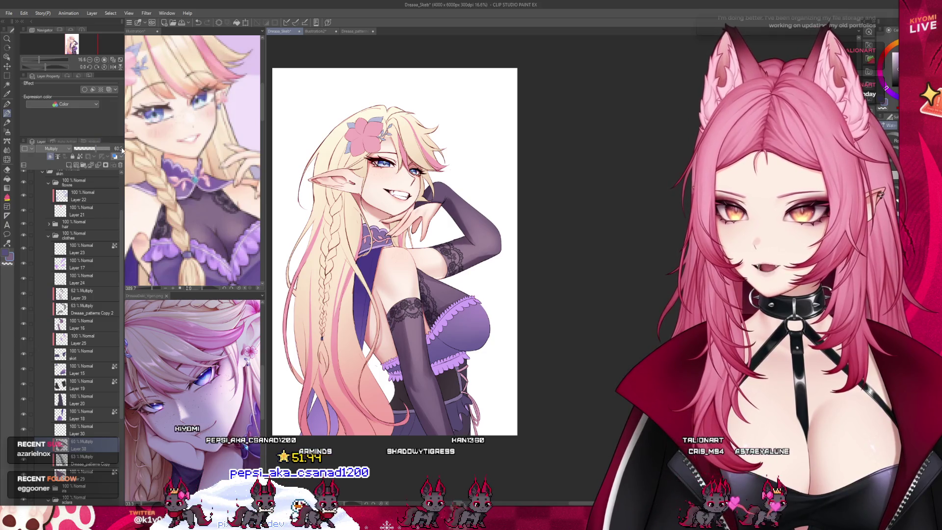
scroll(402, 215, up, 3)
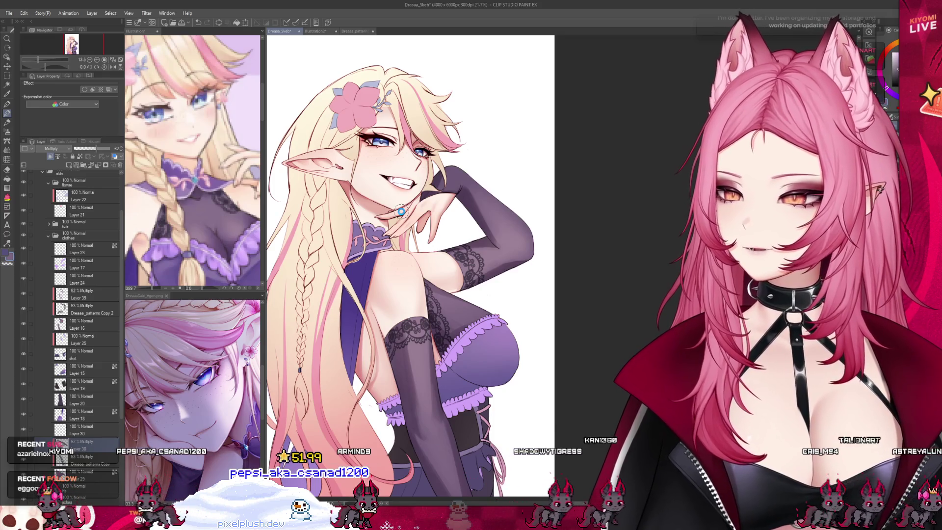
key(ctrl+s)
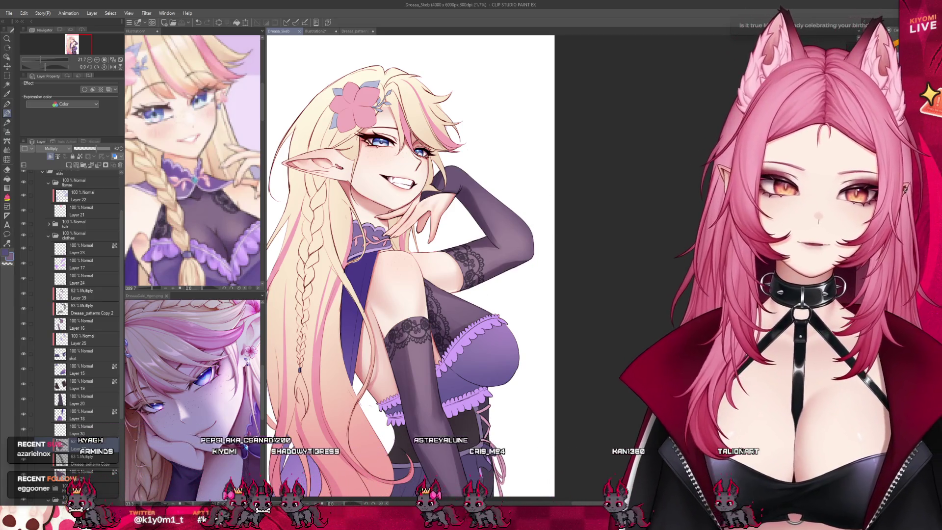
Step: Brush more Multiply shading across the chest, then make Layer 39 active
drag(529, 235, 465, 287)
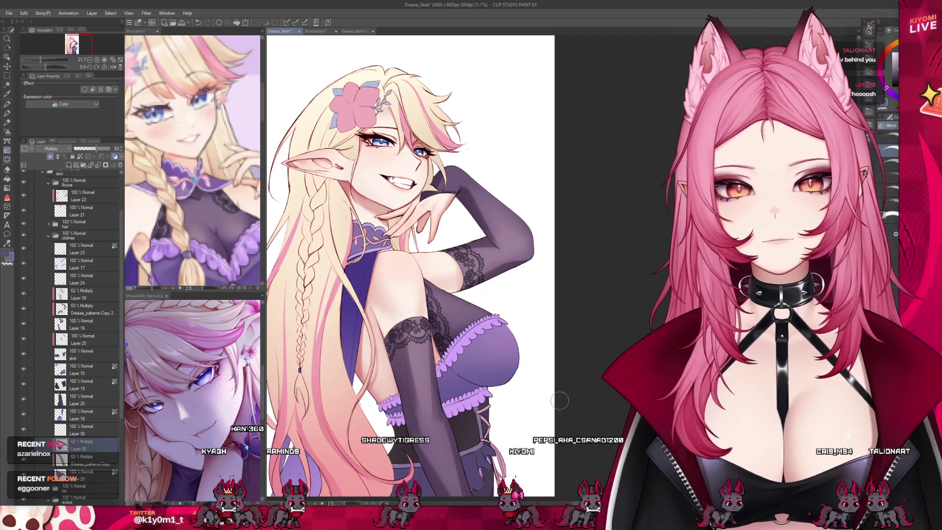
scroll(427, 123, down, 2)
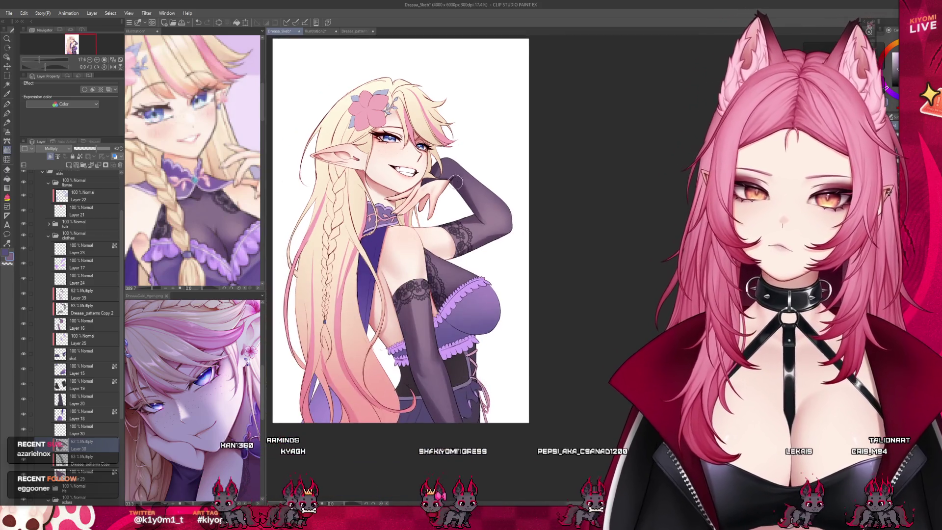
click(83, 298)
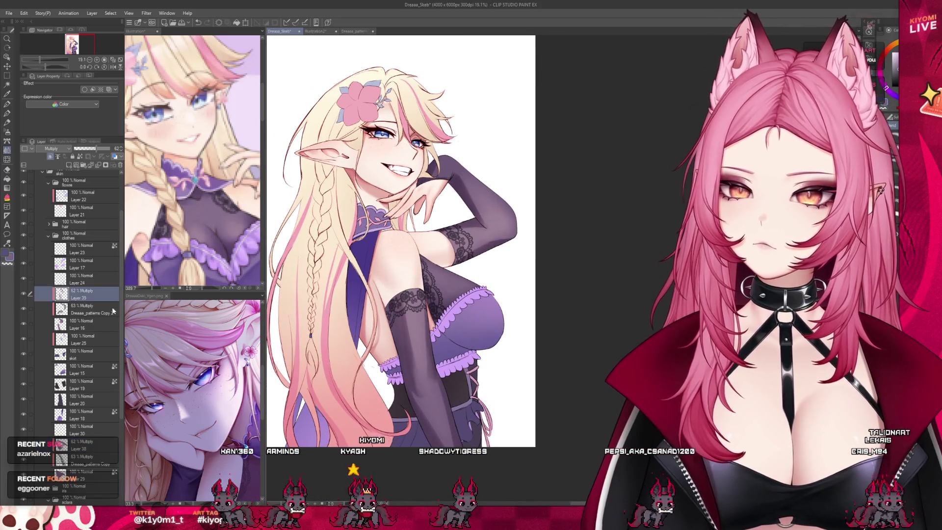
Step: Zoom in on the face and gloved arm and swap painting tools, returning to the pen
scroll(450, 444, up, 2)
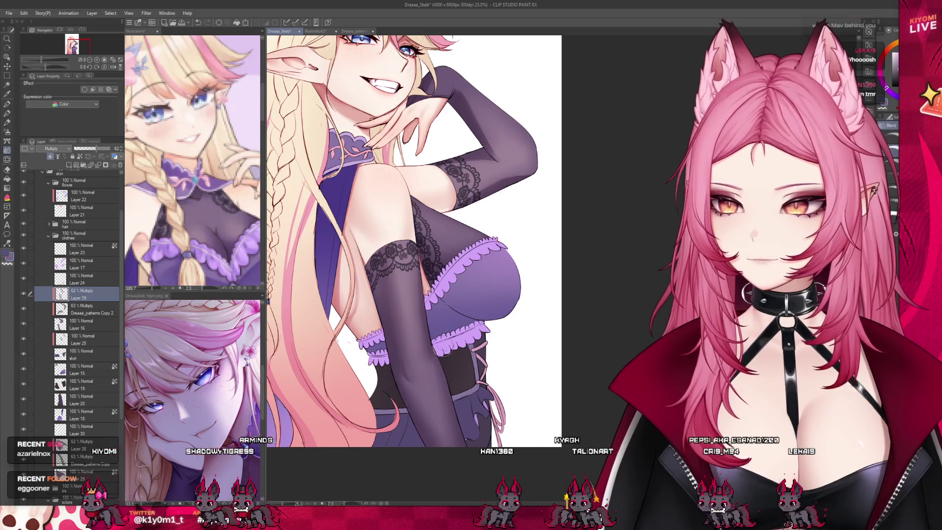
scroll(430, 345, down, 2)
scroll(467, 200, up, 5)
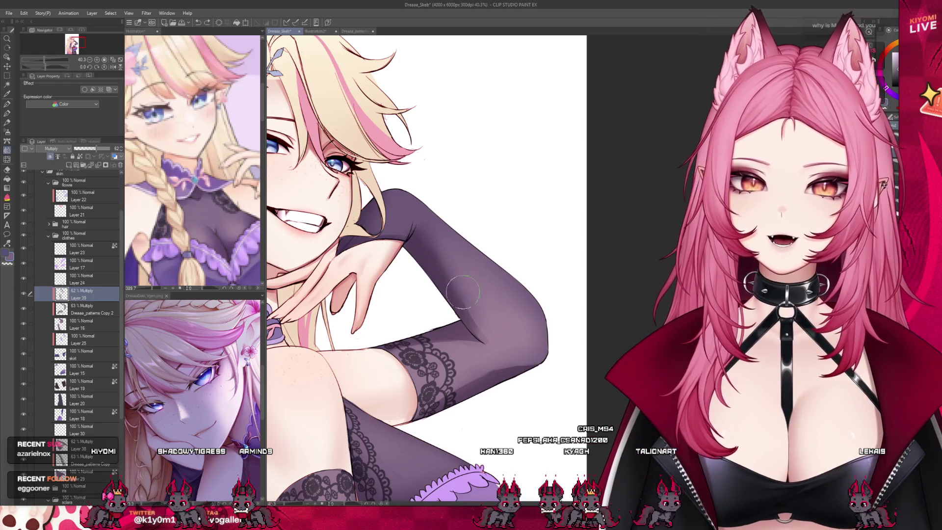
click(8, 122)
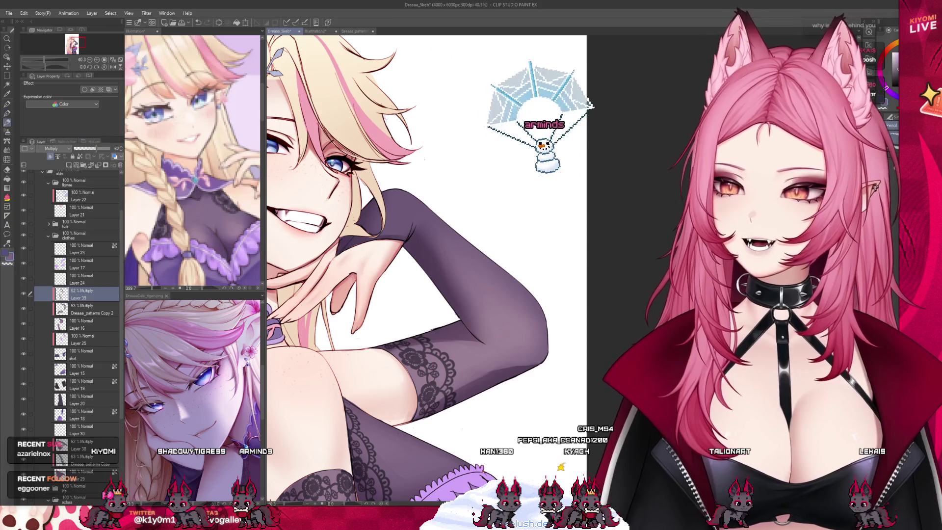
key(p)
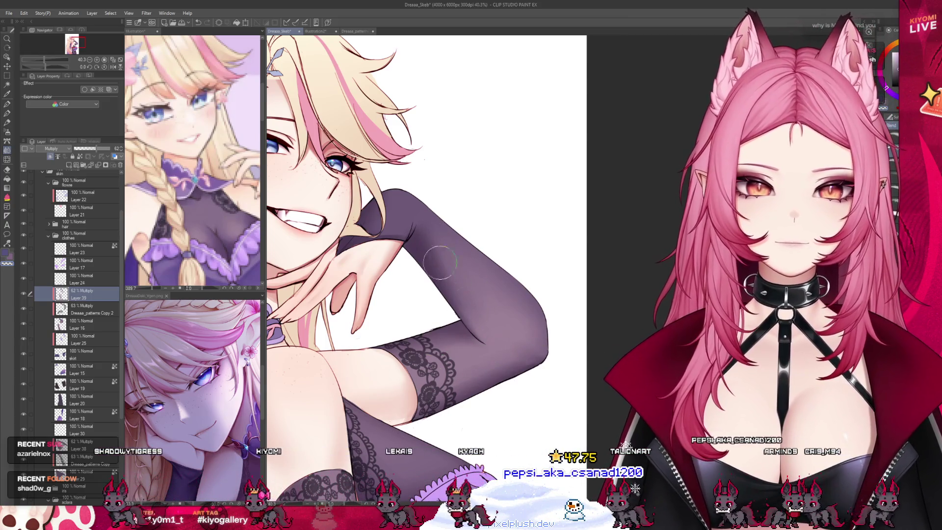
scroll(495, 199, down, 5)
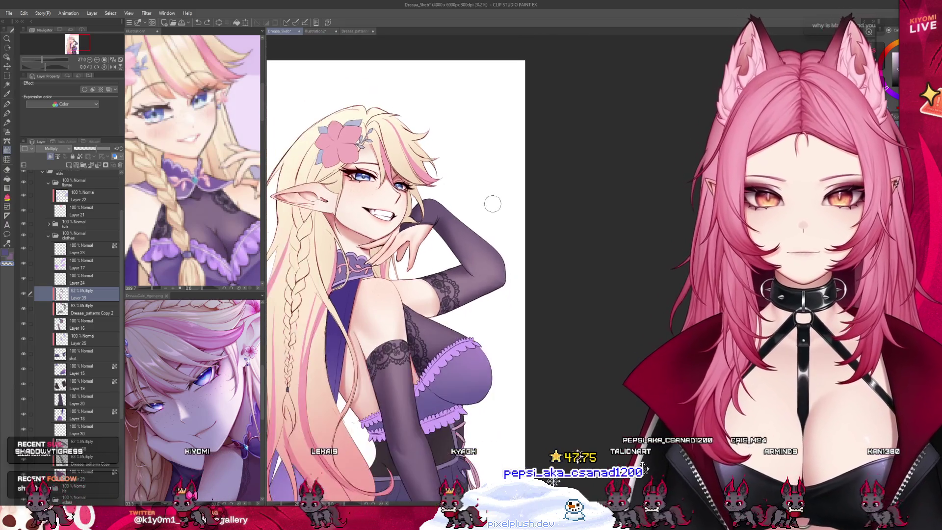
scroll(440, 253, up, 2)
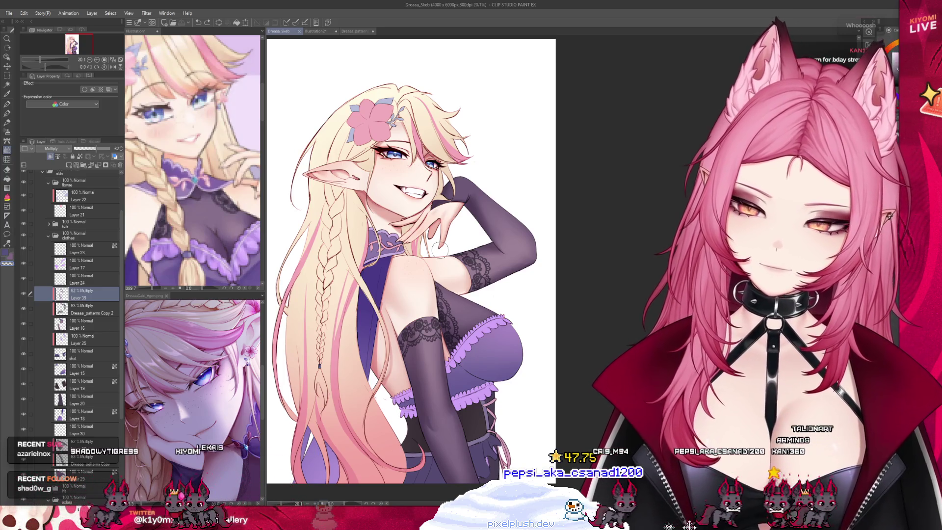
scroll(440, 249, down, 2)
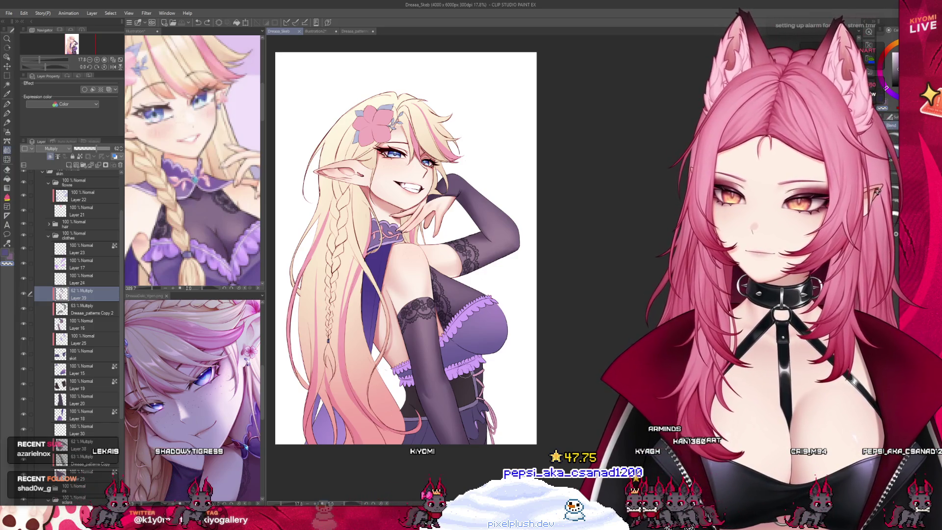
scroll(461, 326, up, 1)
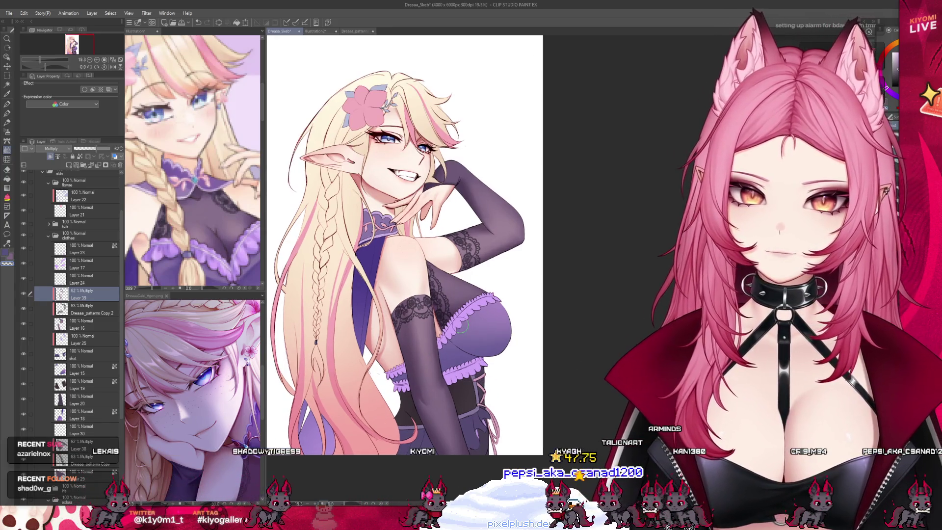
key(p)
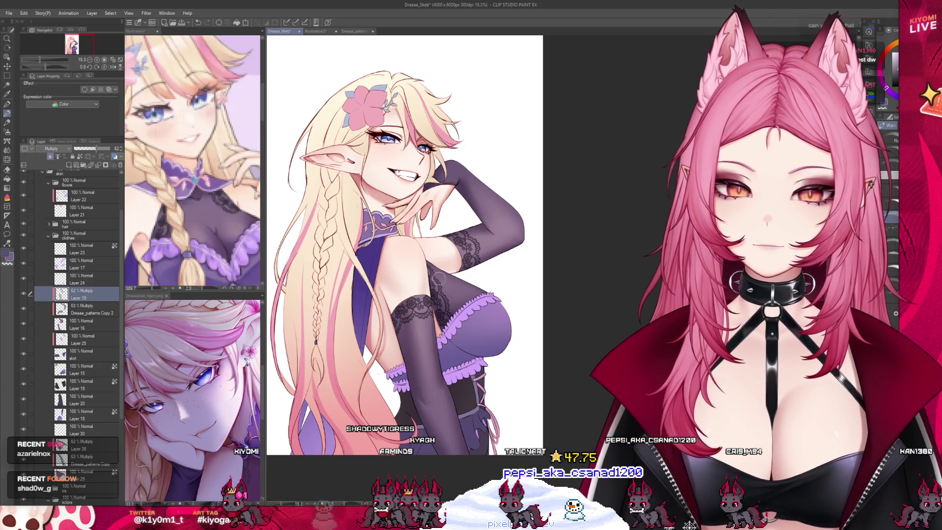
scroll(474, 212, up, 1)
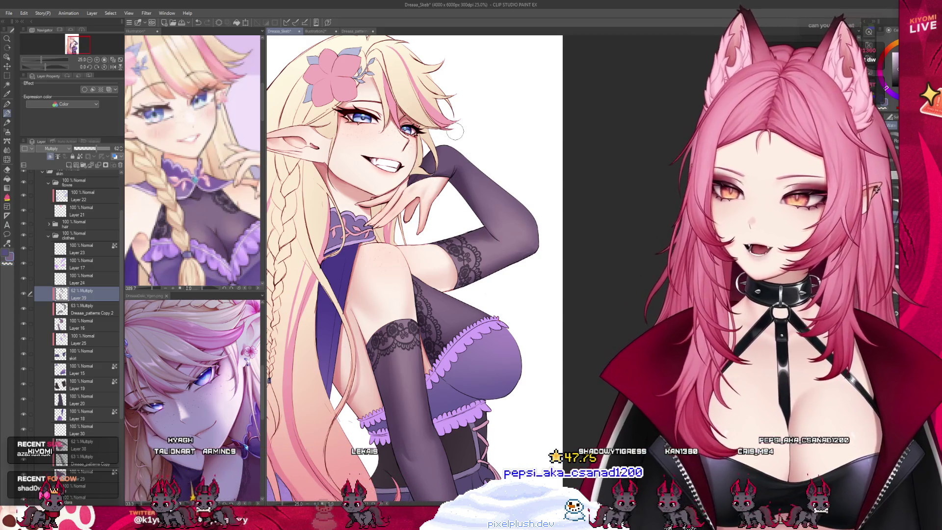
scroll(455, 131, down, 3)
scroll(451, 150, up, 2)
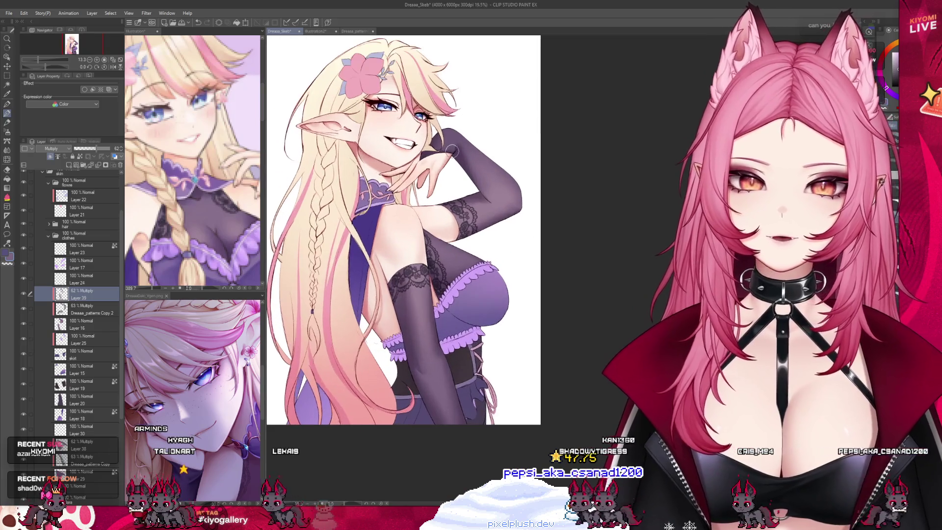
scroll(451, 150, up, 1)
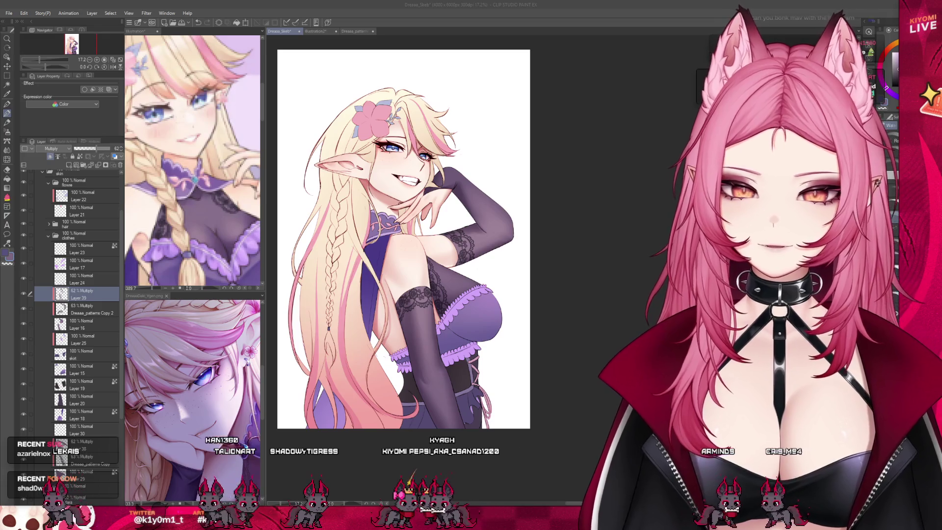
scroll(450, 436, up, 2)
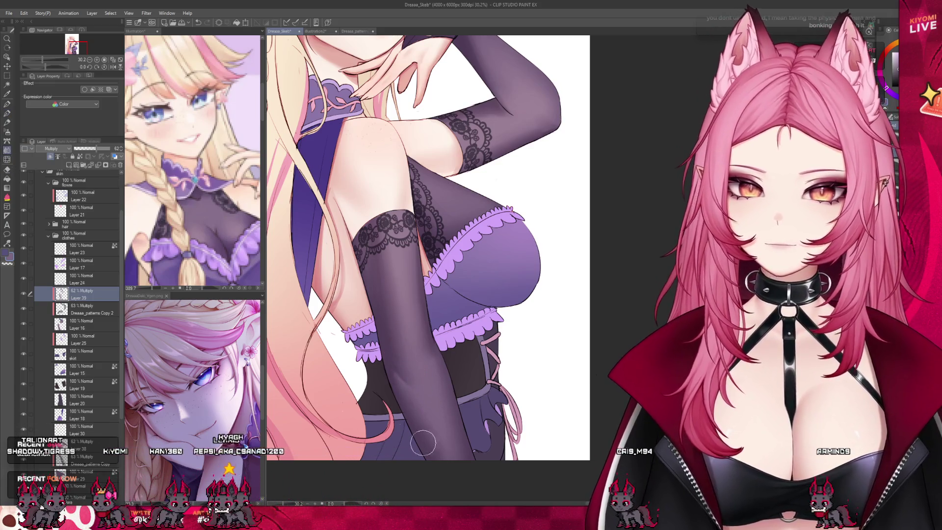
scroll(478, 495, down, 3)
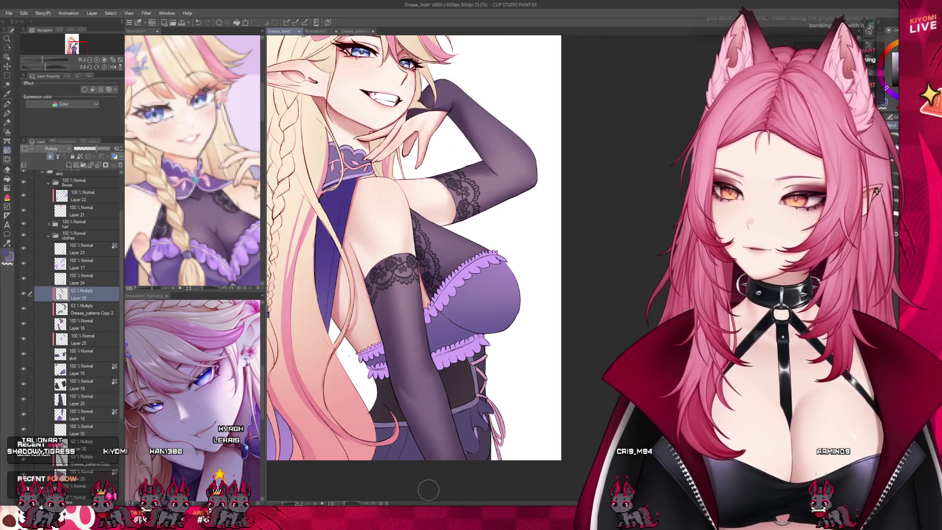
scroll(472, 160, up, 3)
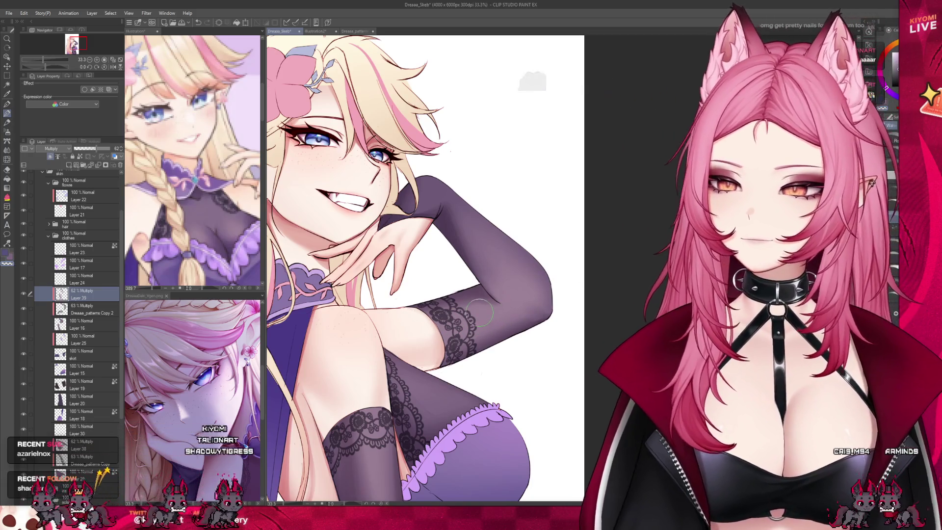
scroll(480, 310, down, 5)
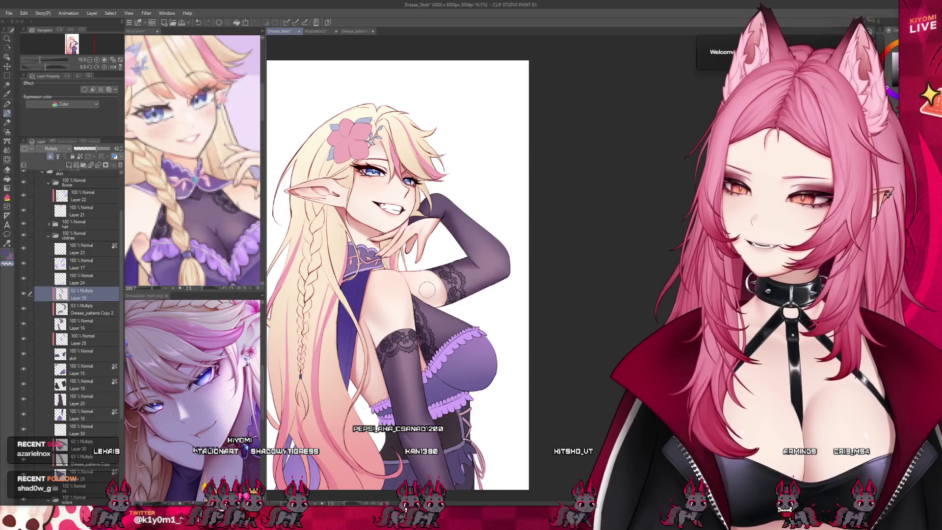
scroll(426, 290, down, 1)
click(75, 325)
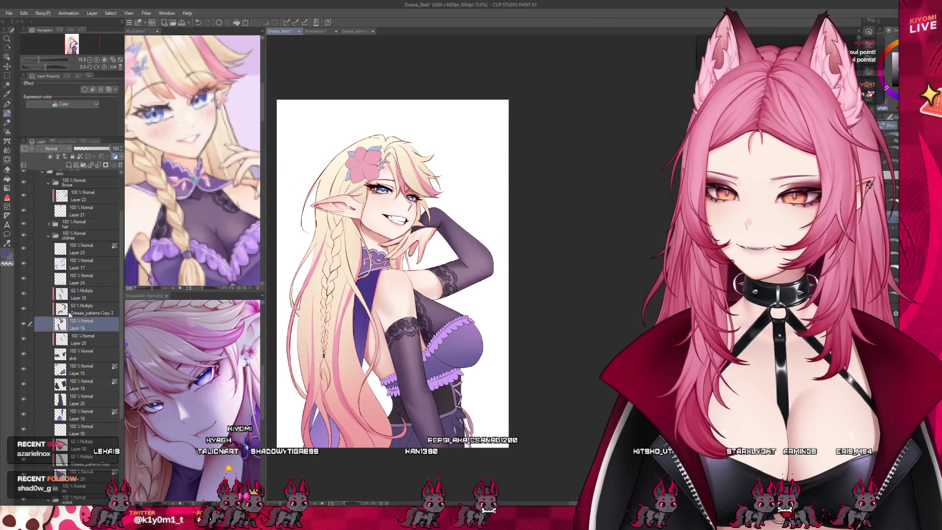
click(41, 321)
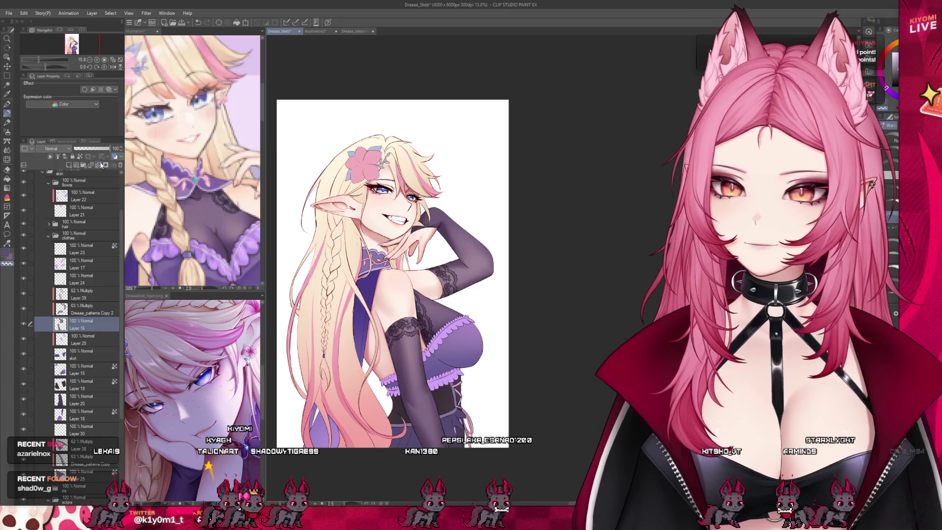
scroll(446, 305, up, 2)
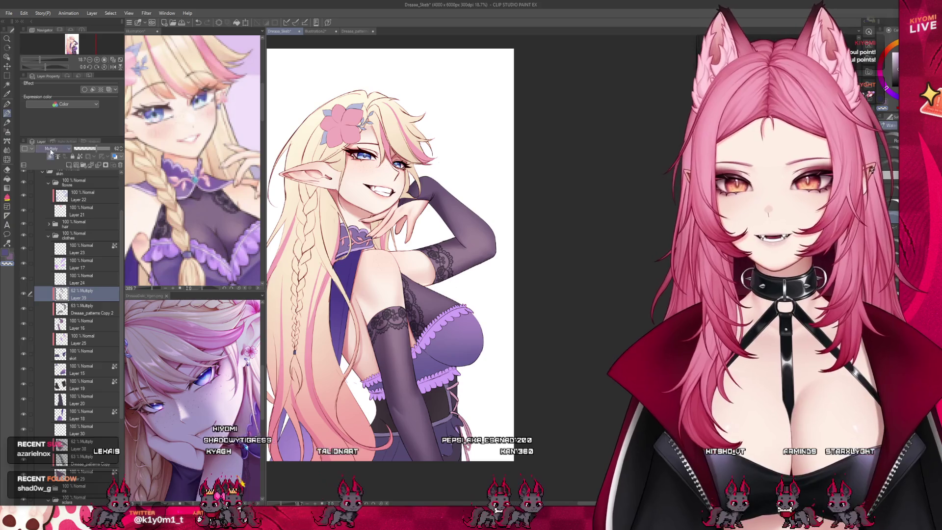
key(Down)
key(Down)
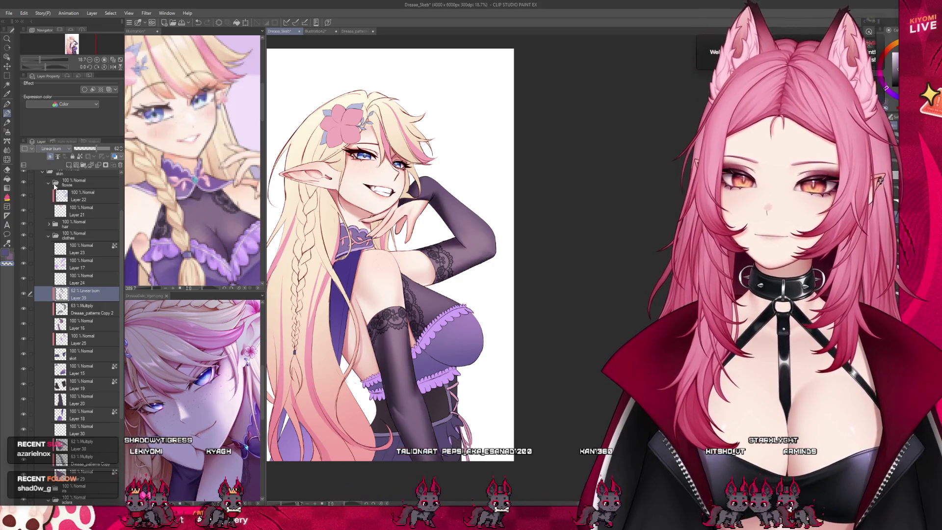
drag(88, 148, 82, 149)
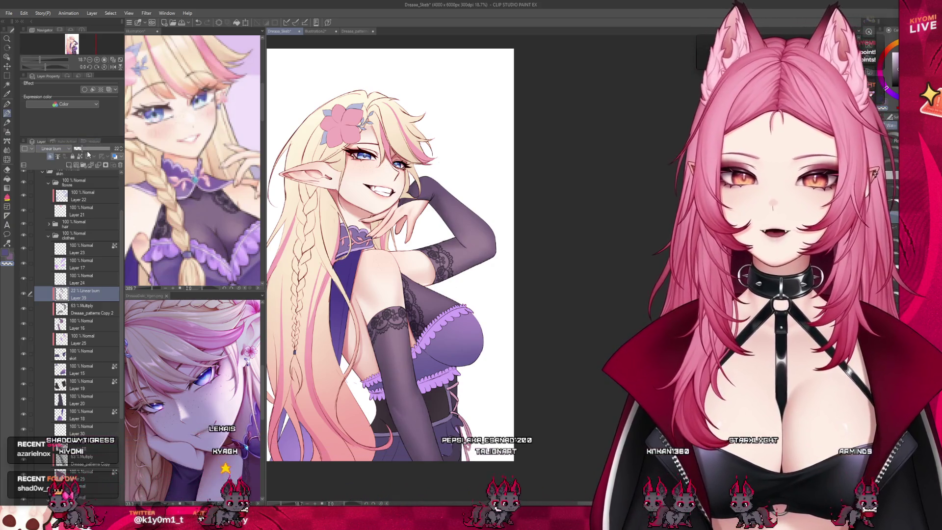
scroll(291, 182, down, 2)
key(ctrl+z)
key(ctrl+z)
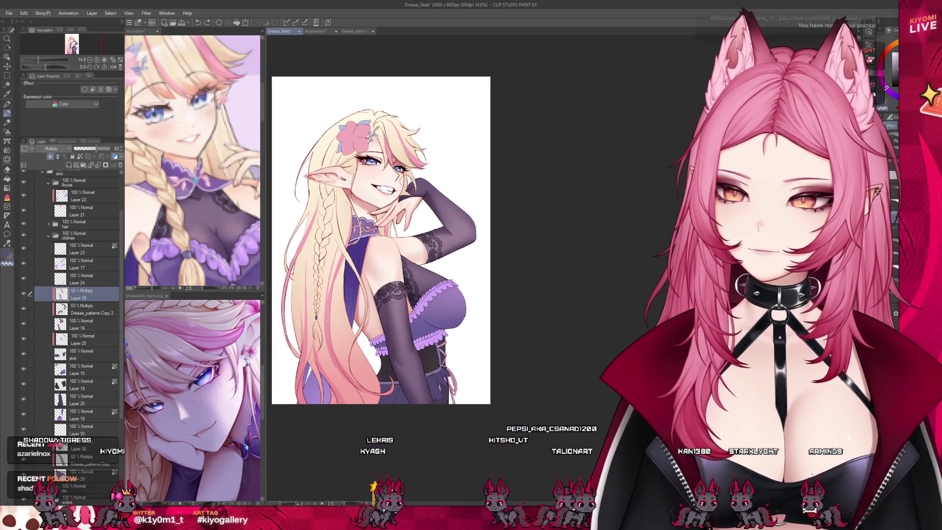
scroll(298, 185, up, 2)
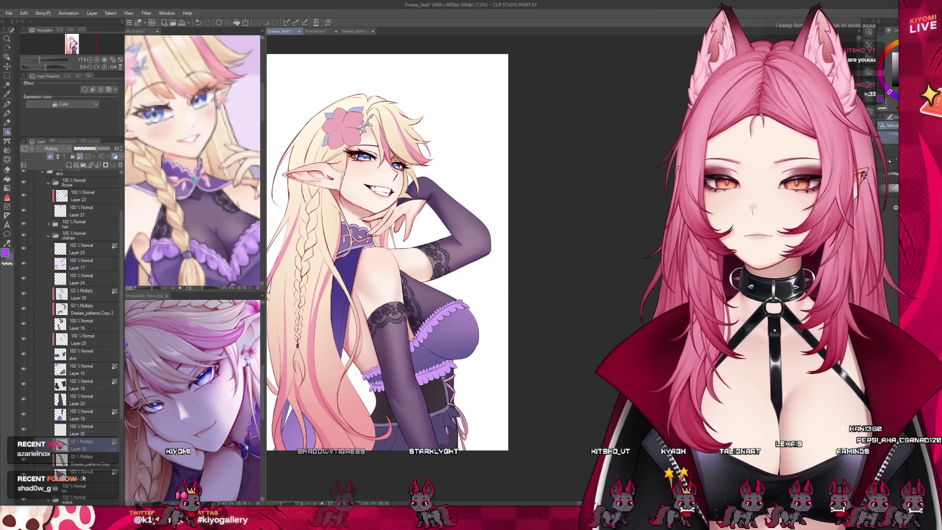
scroll(304, 189, up, 2)
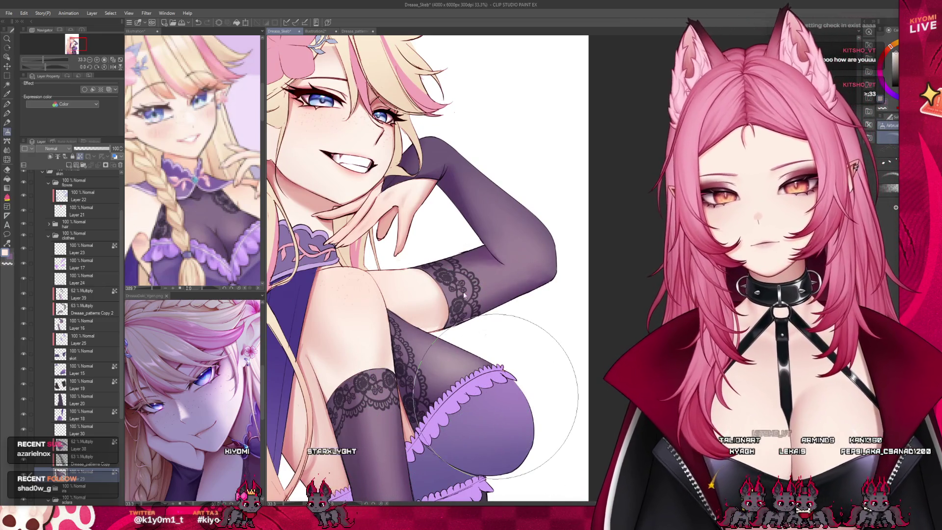
Step: Enlarge the brush, sample the pale skin colour beside the arm, and save the file
key(bracketright)
key(bracketright)
key(bracketright)
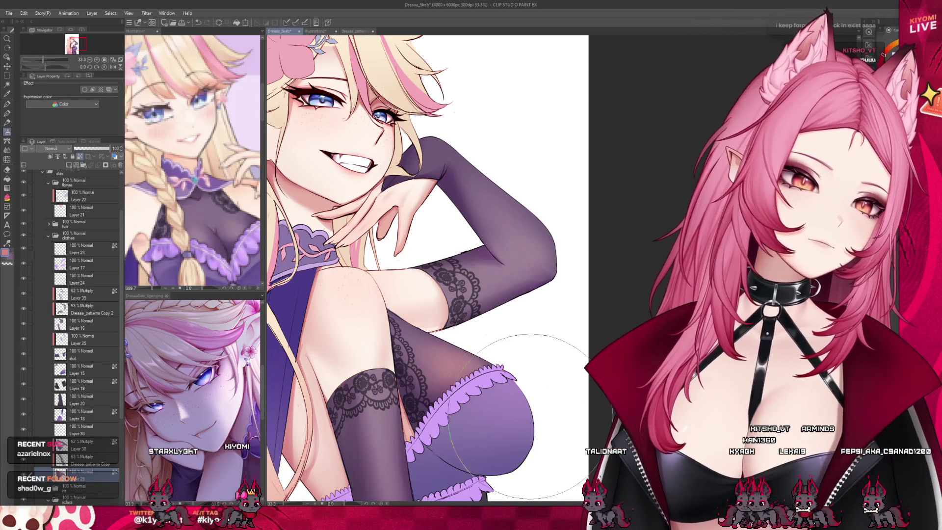
alt+click(360, 310)
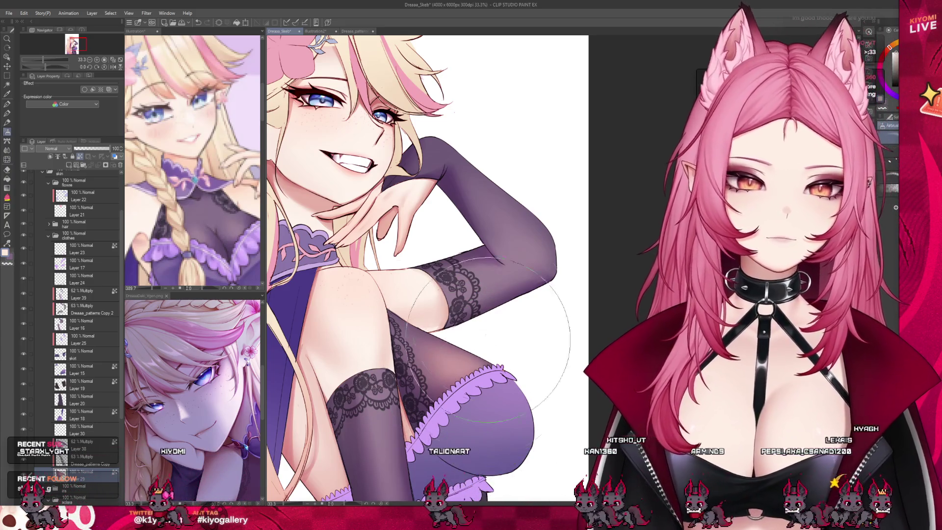
scroll(454, 206, down, 1)
scroll(456, 201, down, 1)
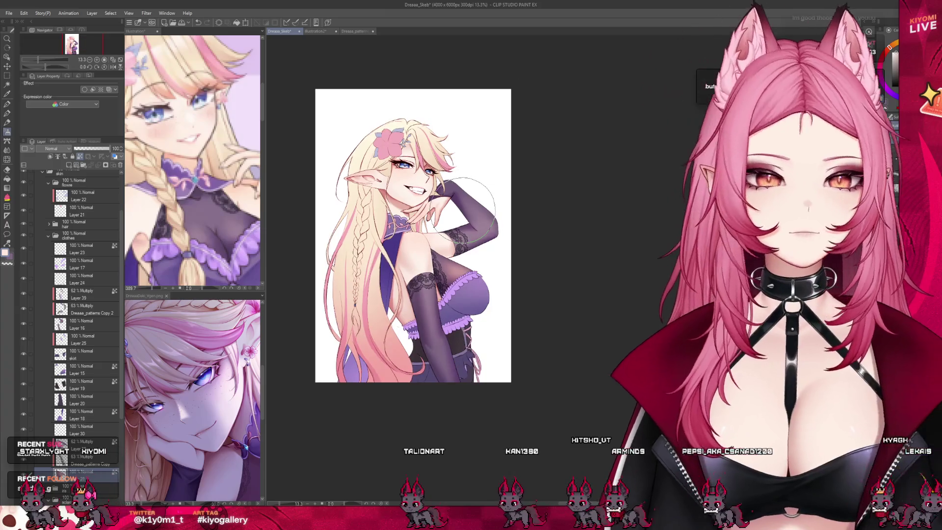
scroll(473, 259, up, 1)
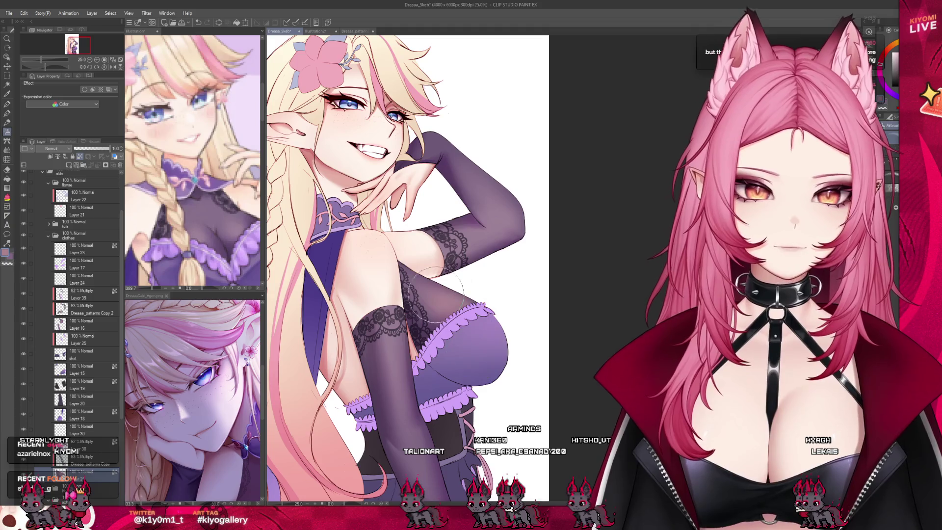
scroll(446, 221, down, 2)
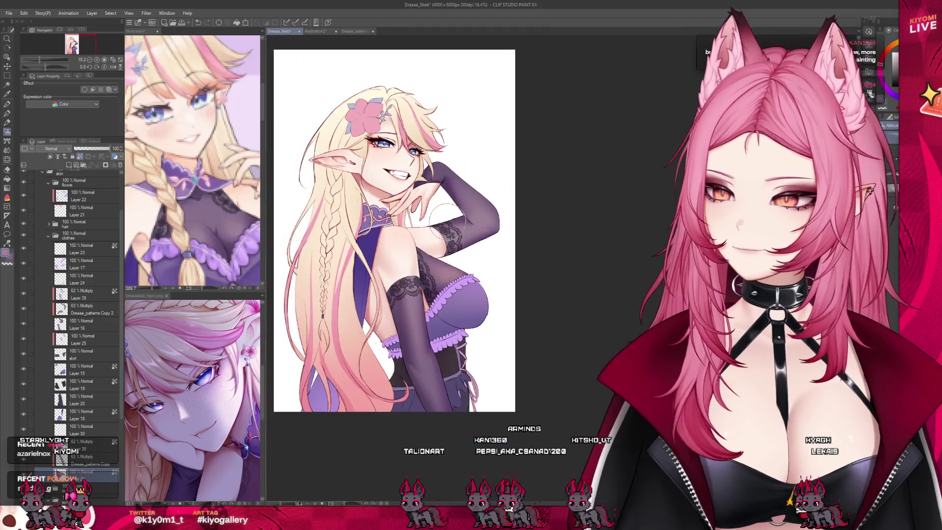
scroll(446, 220, up, 1)
key(ctrl+s)
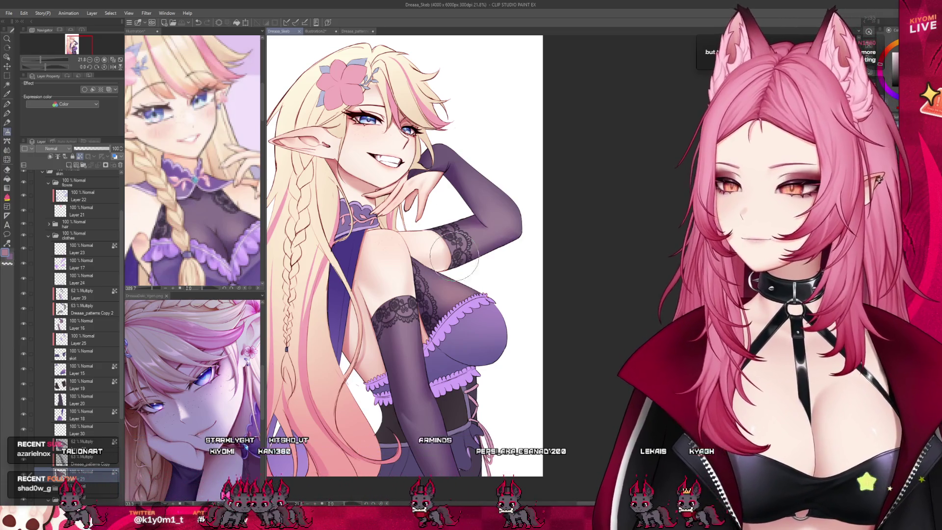
Step: Zoom to the gloved arm, select Layer 39, and switch to a small pen
scroll(454, 255, down, 3)
scroll(459, 265, up, 4)
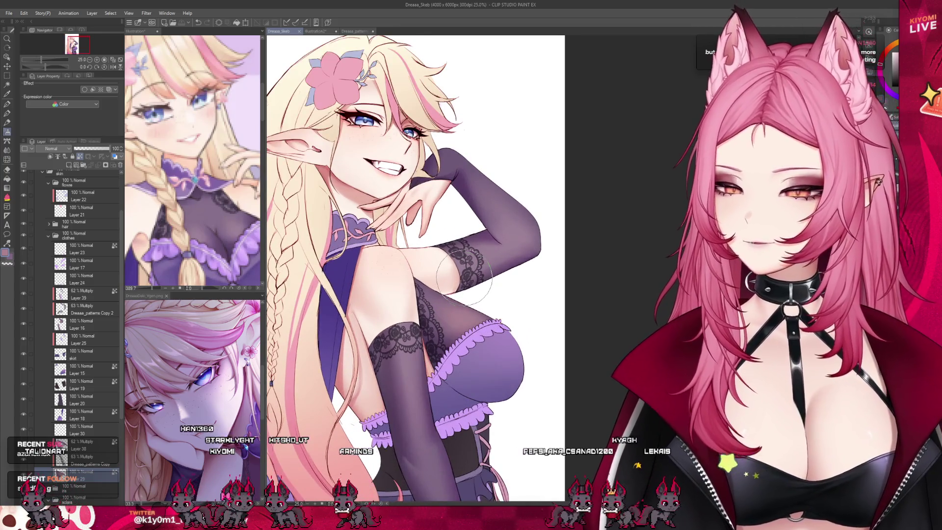
scroll(464, 278, up, 4)
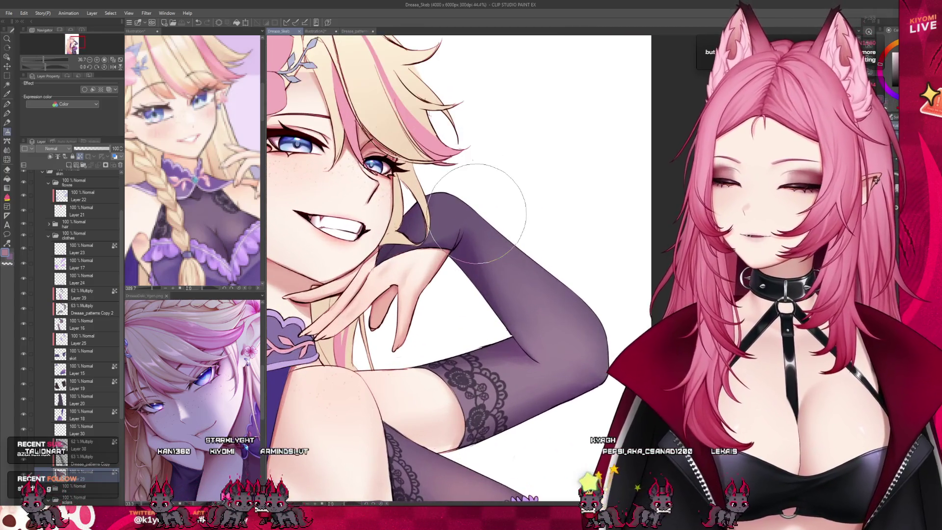
scroll(490, 245, down, 1)
scroll(516, 294, up, 2)
scroll(558, 396, up, 1)
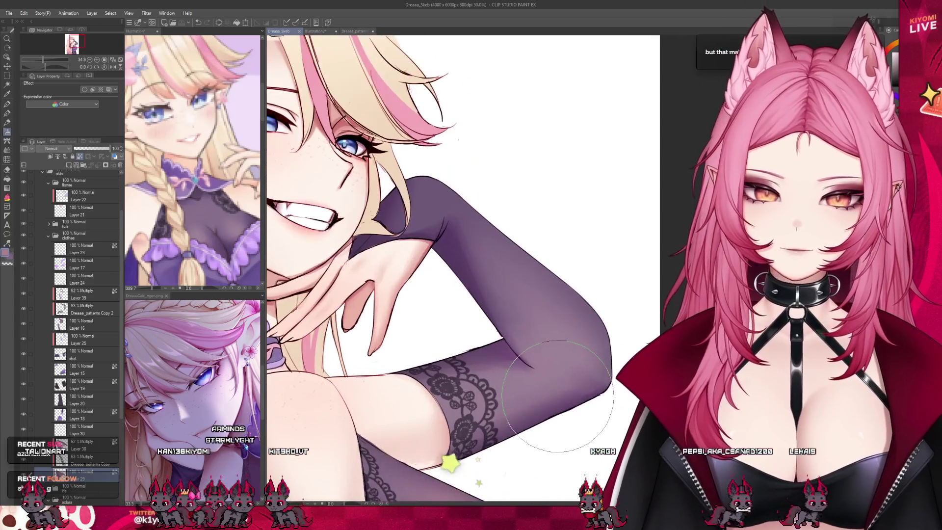
scroll(558, 396, up, 1)
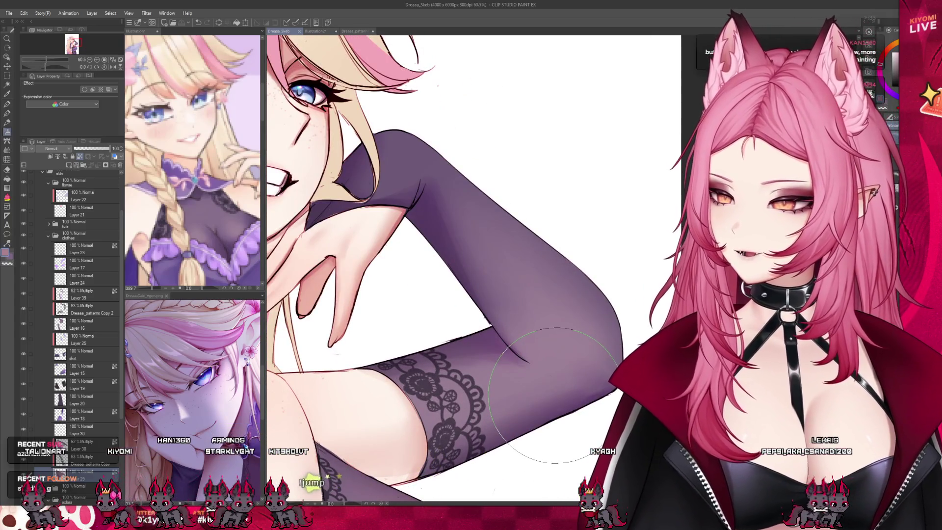
scroll(556, 324, down, 1)
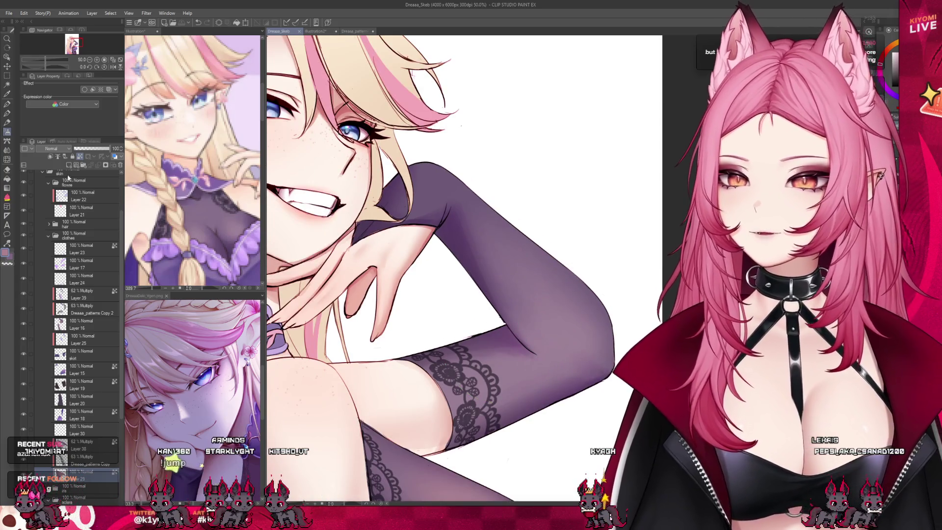
click(98, 294)
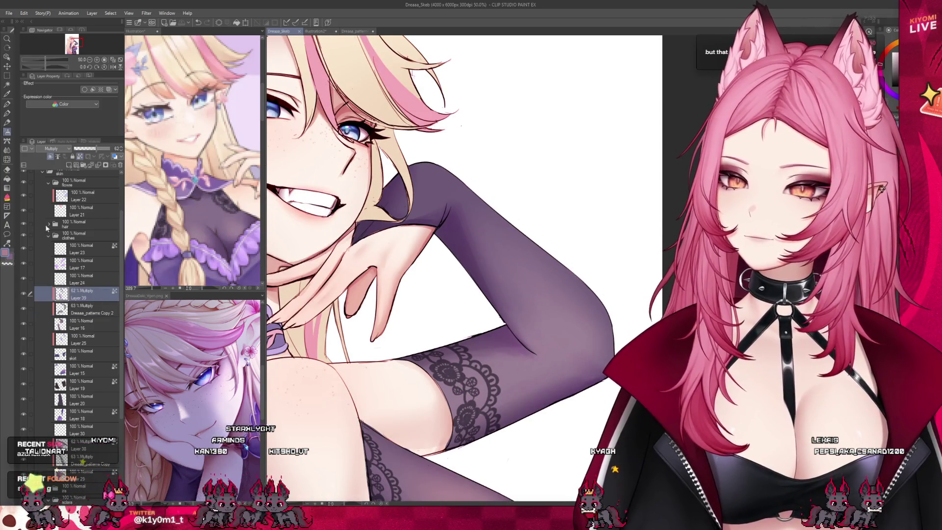
key(p)
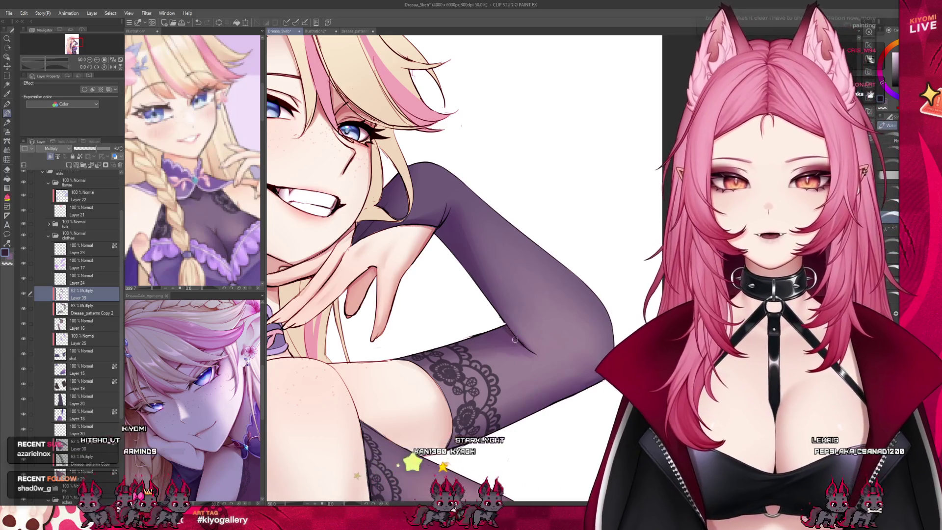
key(bracketright)
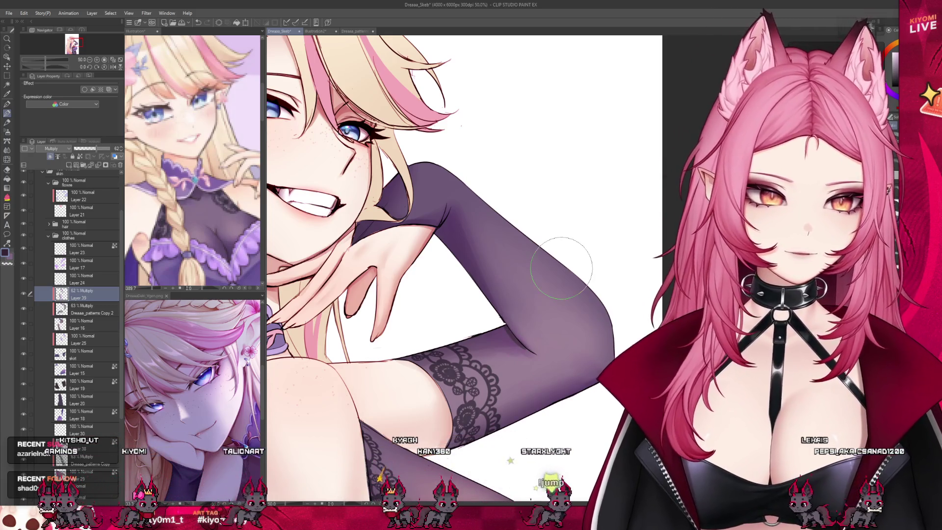
key(bracketleft)
key(bracketleft)
key(bracketleft)
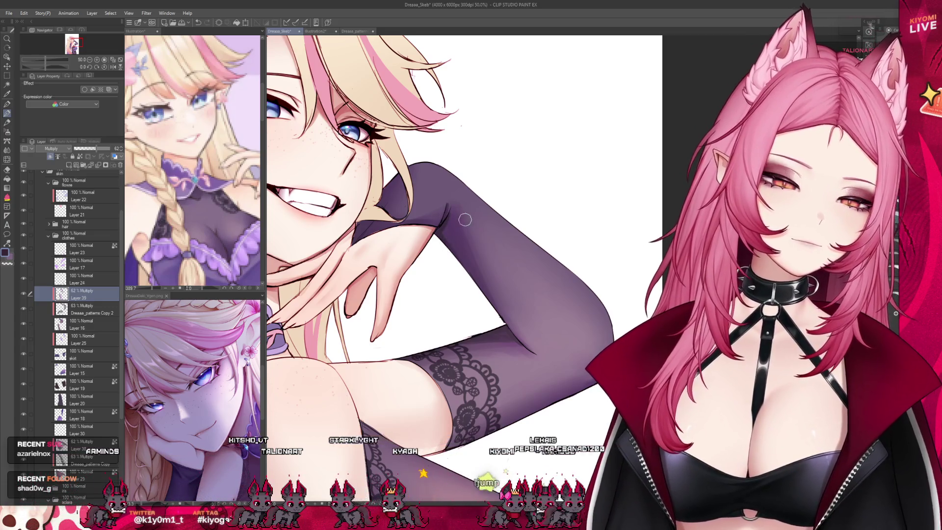
scroll(465, 220, down, 5)
scroll(465, 220, up, 2)
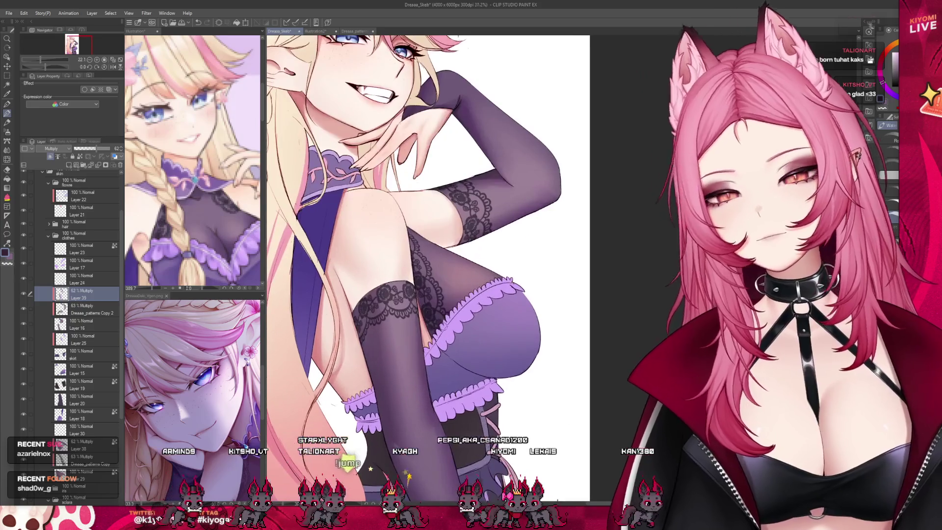
scroll(407, 221, up, 3)
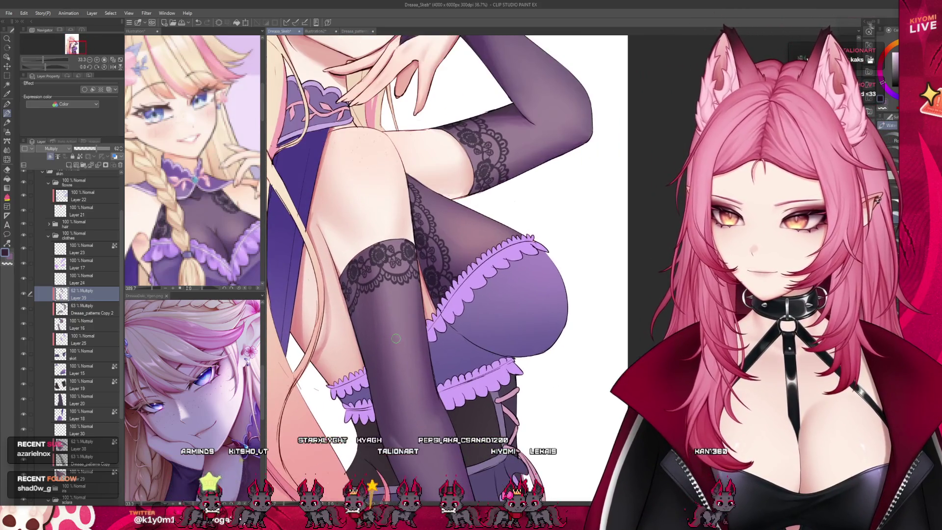
scroll(420, 246, up, 2)
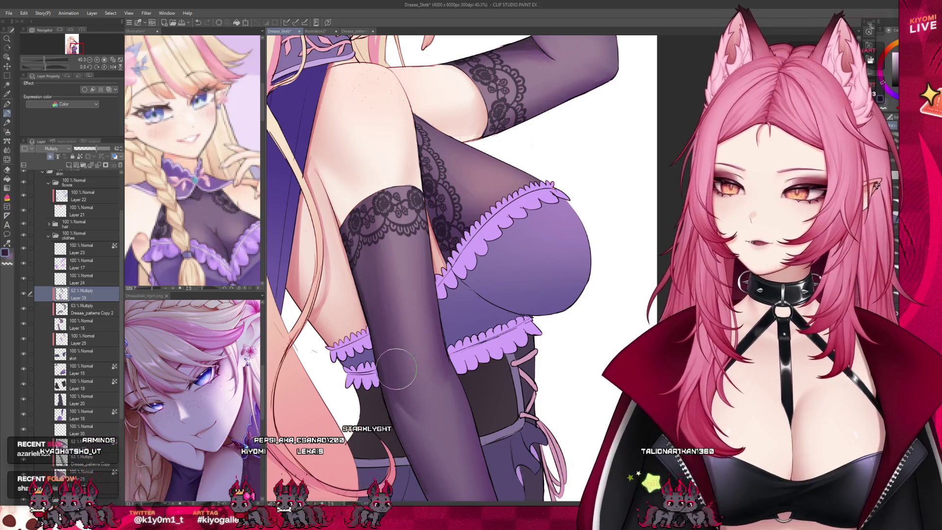
scroll(364, 256, down, 1)
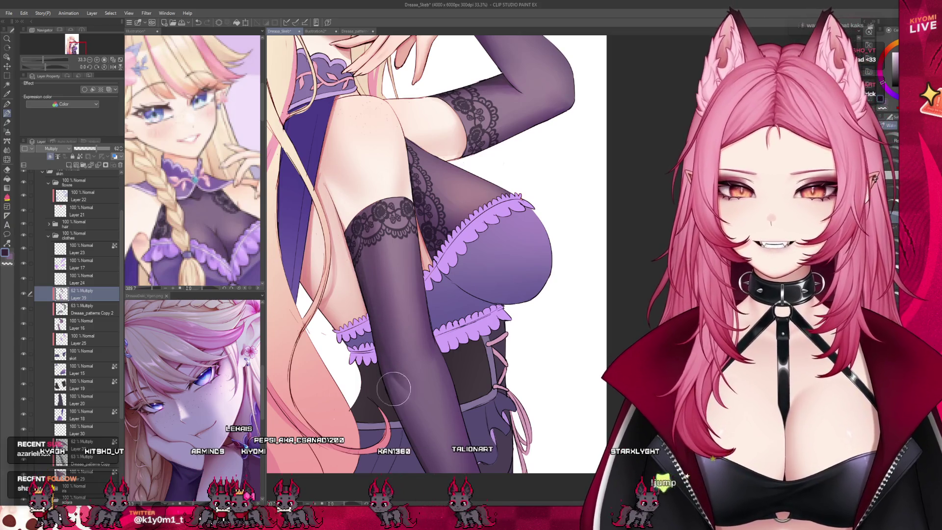
scroll(499, 234, down, 4)
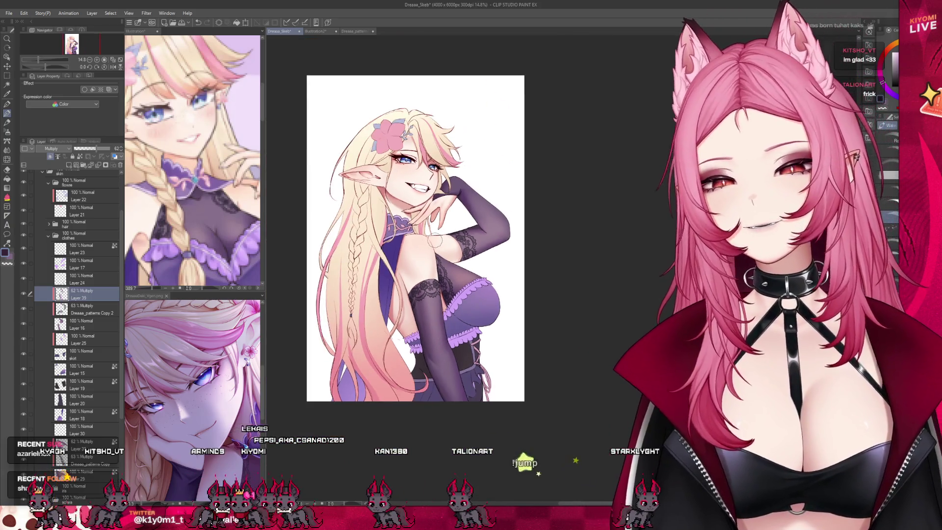
scroll(434, 240, up, 2)
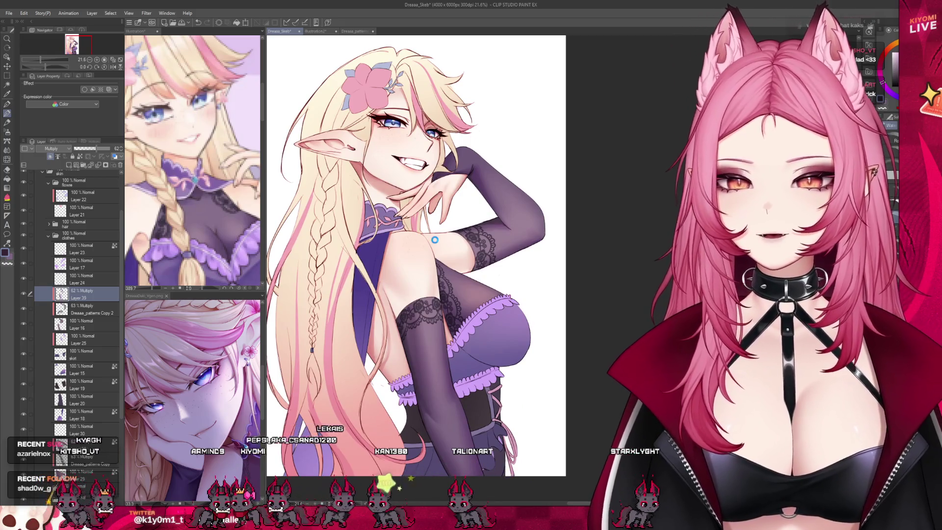
scroll(450, 264, down, 2)
scroll(523, 254, up, 1)
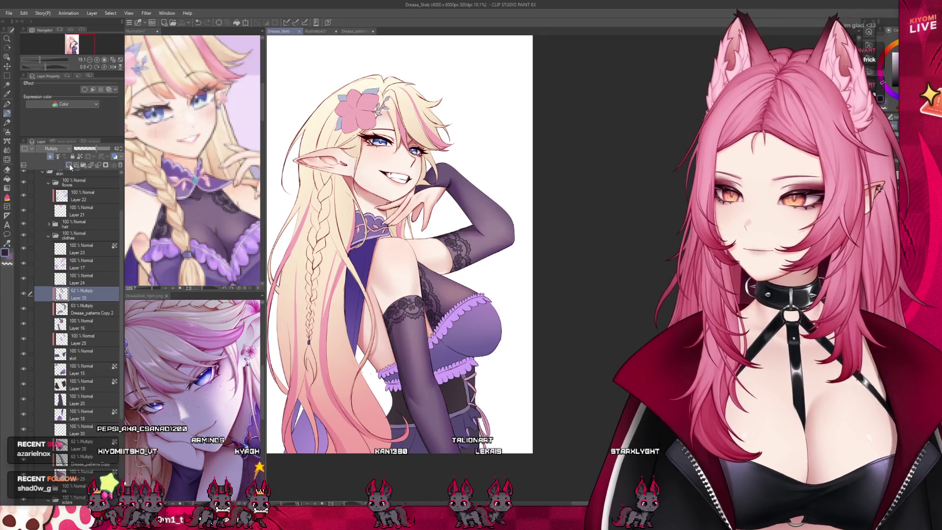
click(69, 164)
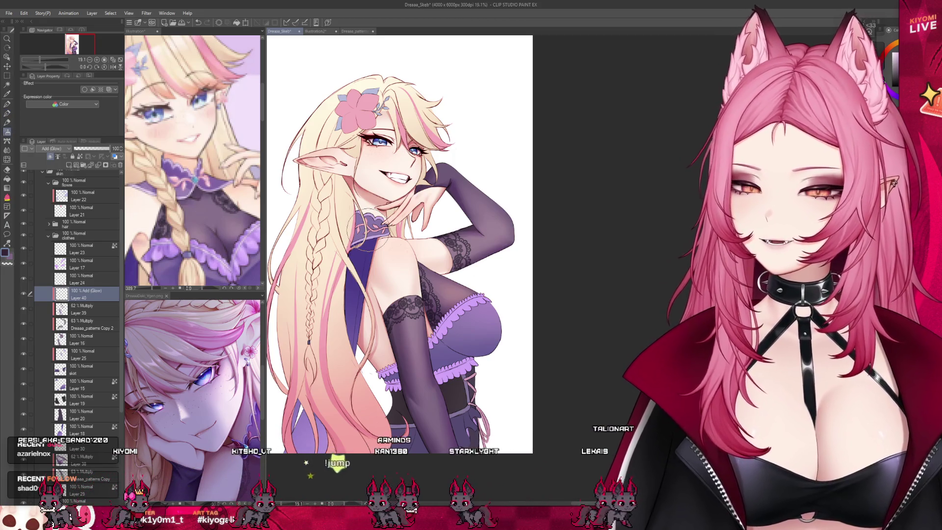
scroll(413, 324, up, 1)
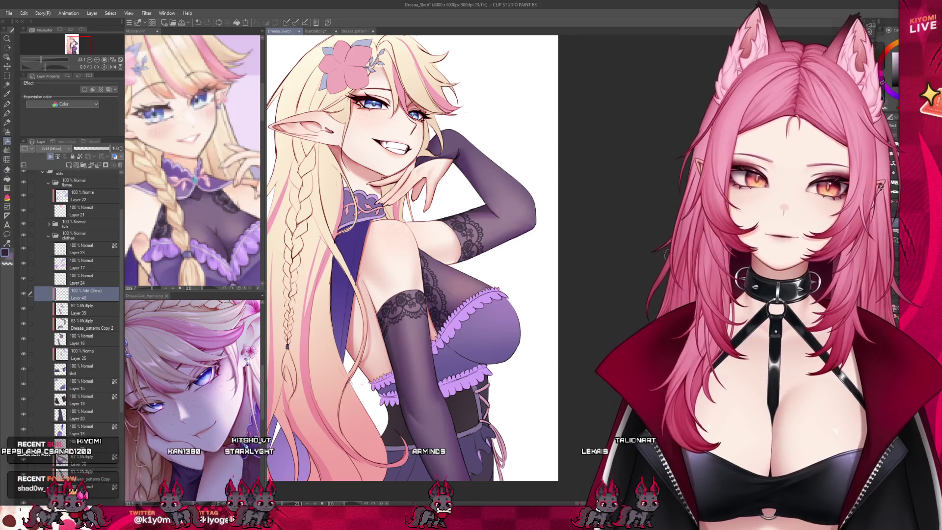
scroll(393, 314, up, 1)
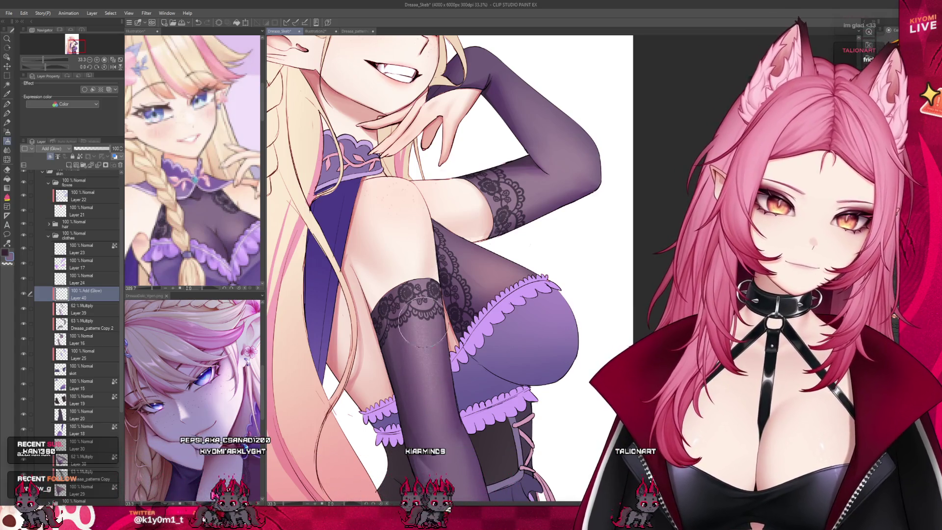
scroll(426, 418, down, 1)
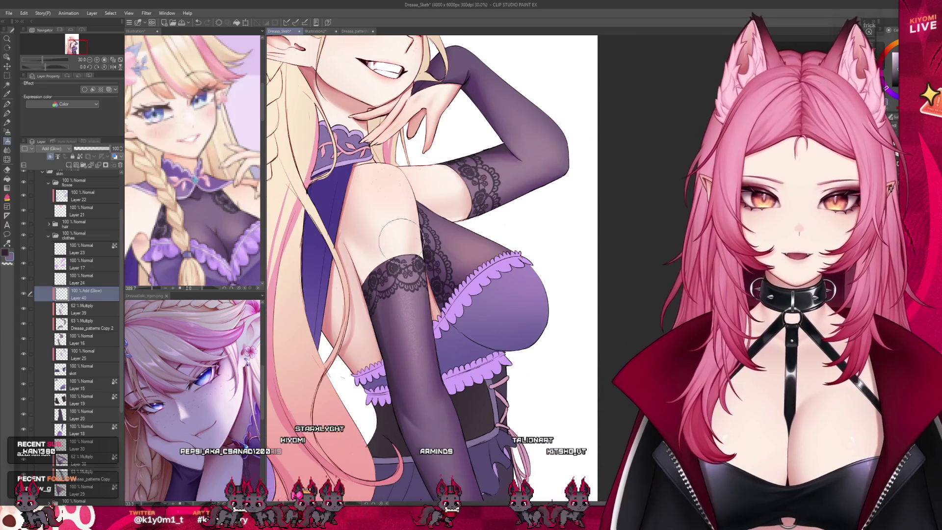
scroll(433, 381, down, 1)
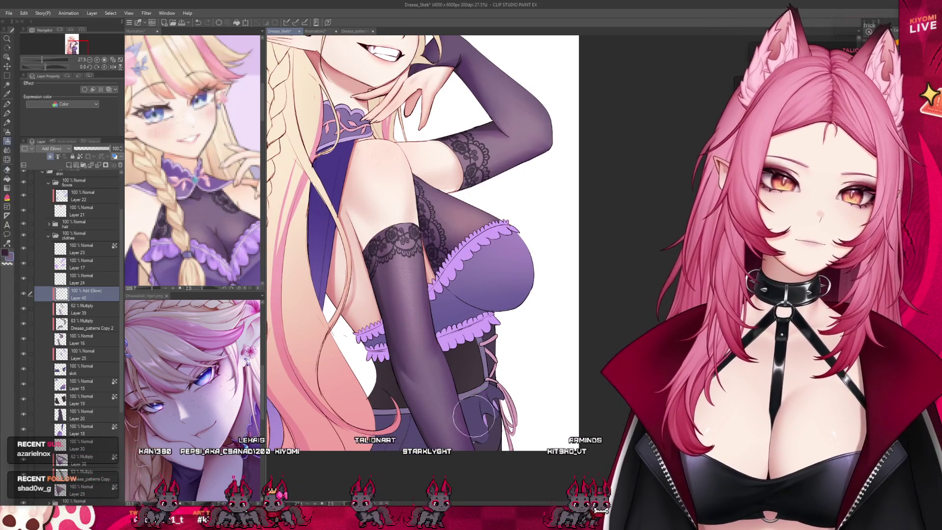
scroll(471, 294, down, 3)
scroll(497, 234, up, 3)
scroll(497, 234, up, 3)
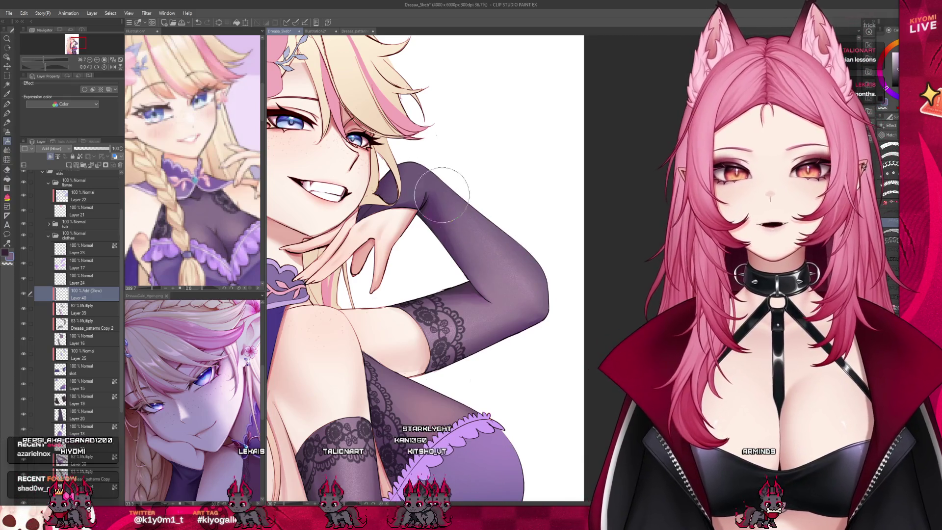
scroll(534, 266, down, 3)
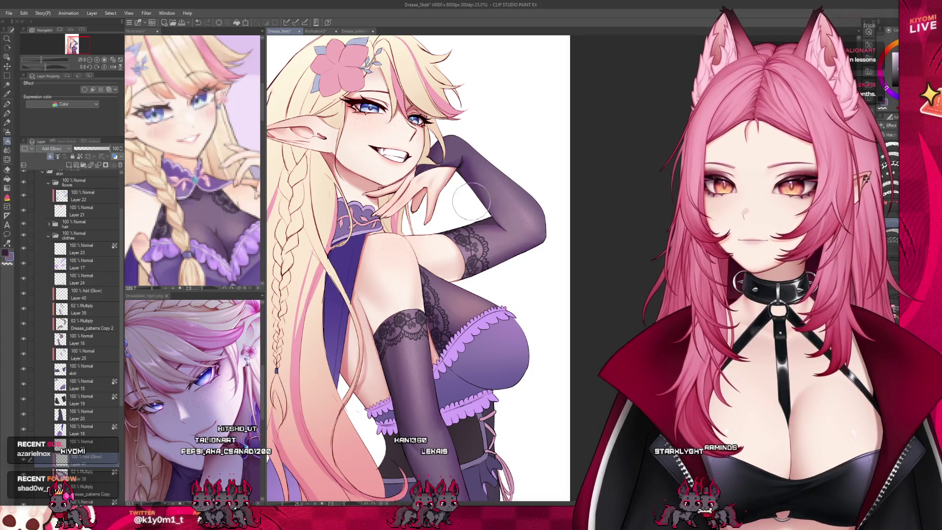
scroll(545, 200, up, 3)
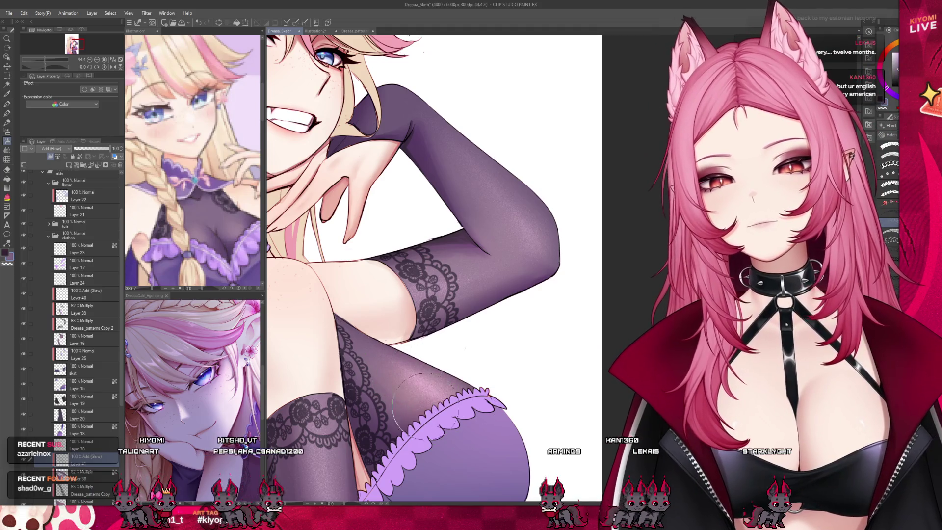
scroll(499, 270, down, 5)
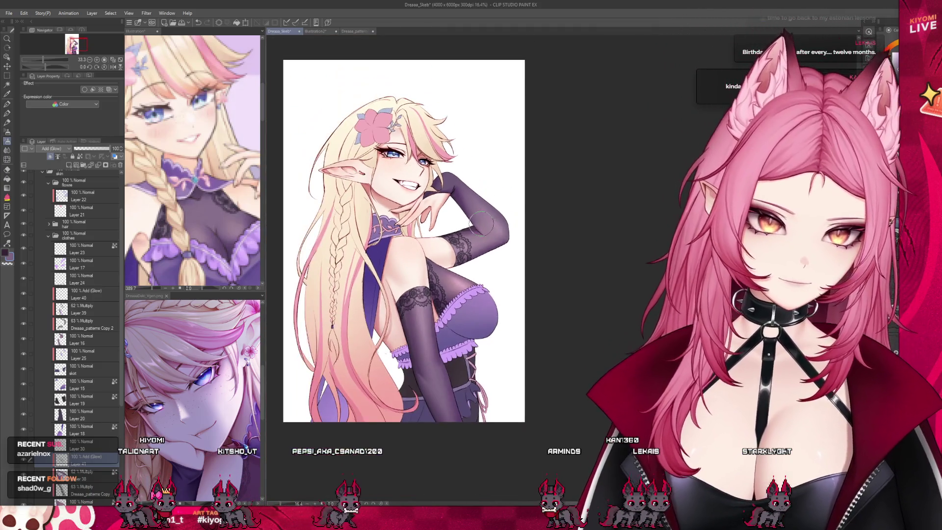
Step: Save the illustration and zoom around the canvas to review the shading
scroll(449, 248, up, 1)
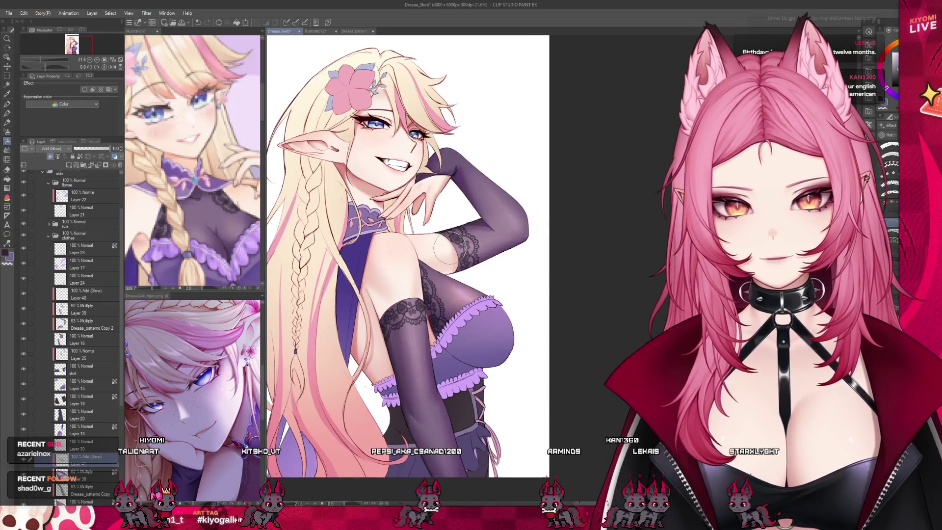
key(ctrl+s)
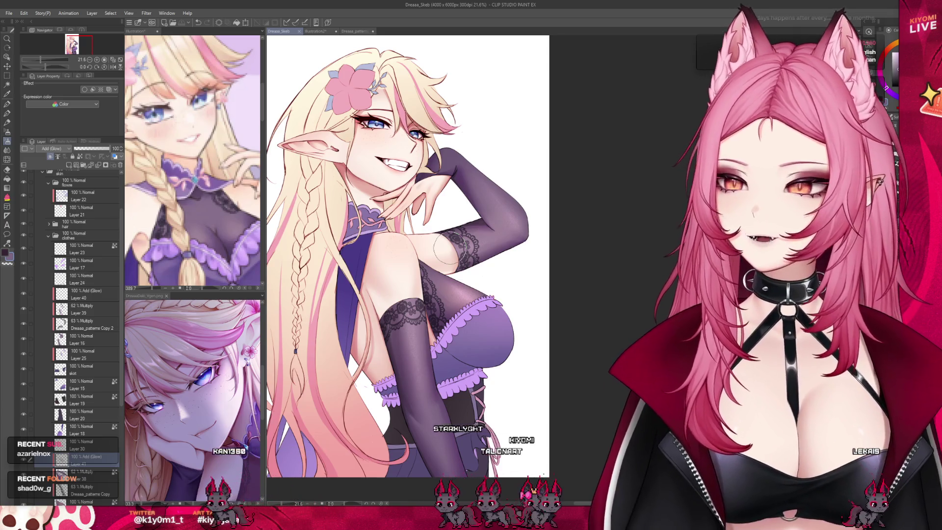
scroll(559, 231, down, 1)
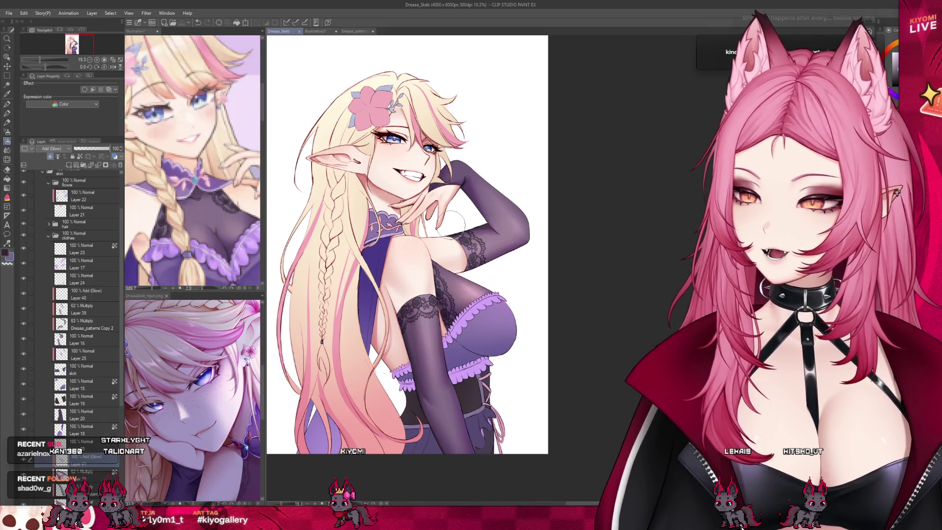
scroll(499, 237, up, 1)
scroll(397, 243, up, 1)
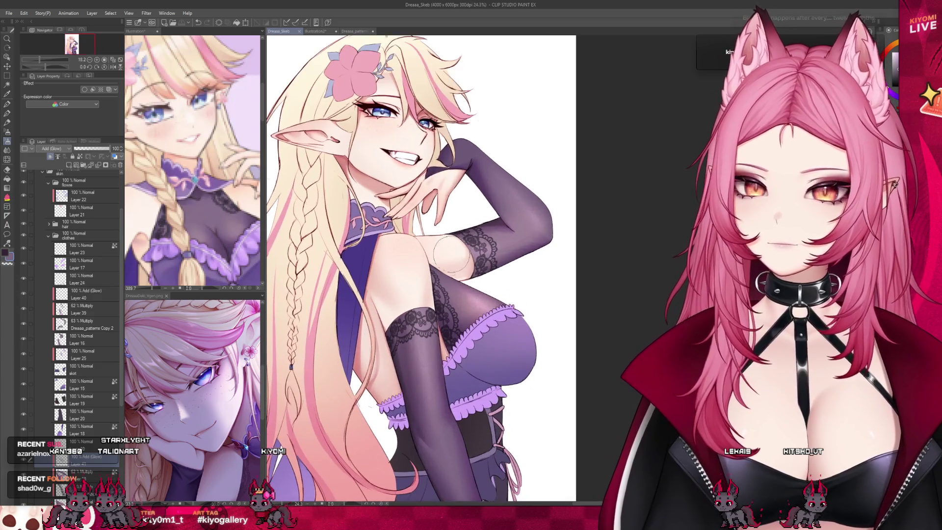
scroll(441, 279, up, 1)
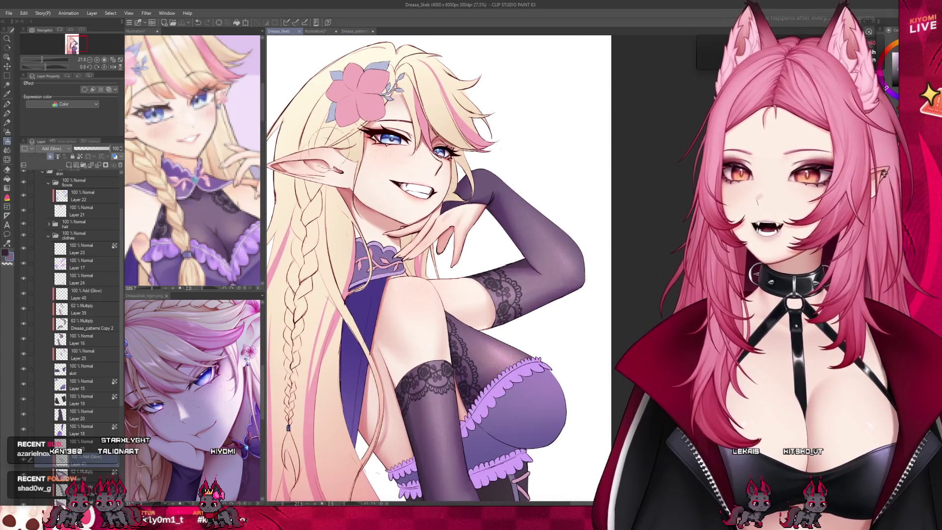
scroll(318, 192, down, 2)
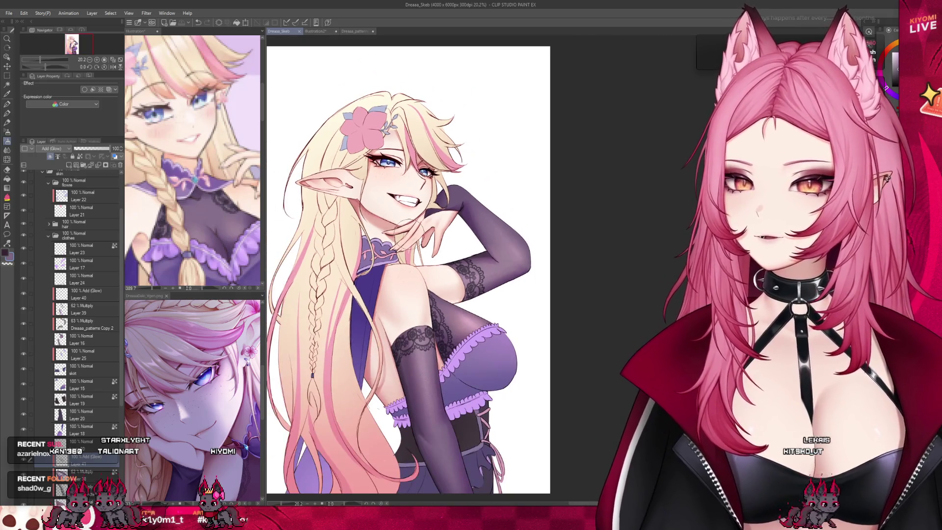
click(86, 354)
Step: Select Layer 30, deleting it once and restoring it with undo
click(81, 430)
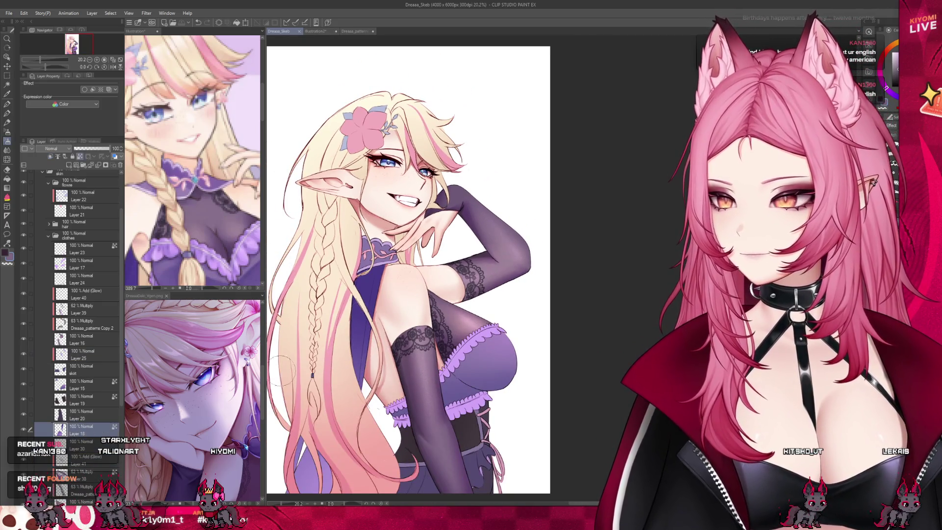
scroll(361, 291, down, 1)
scroll(74, 343, down, 2)
click(30, 399)
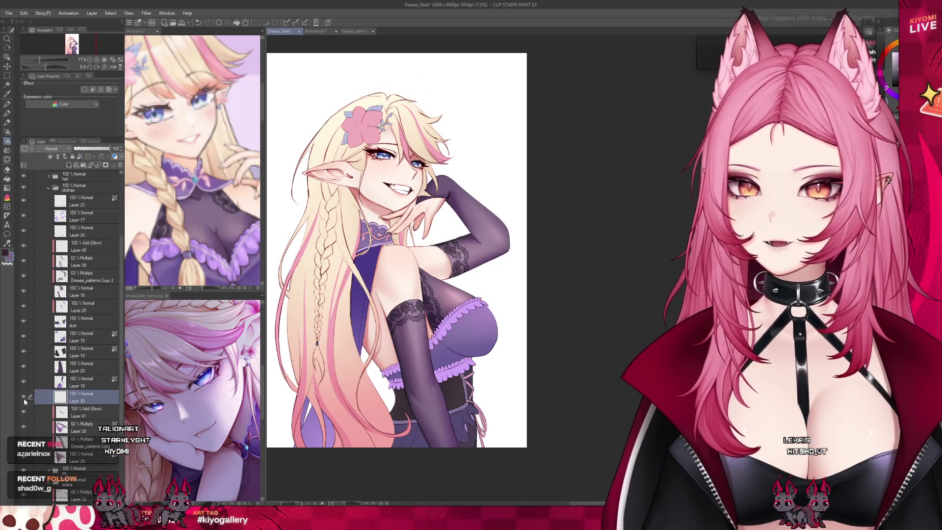
key(alt+bracketright)
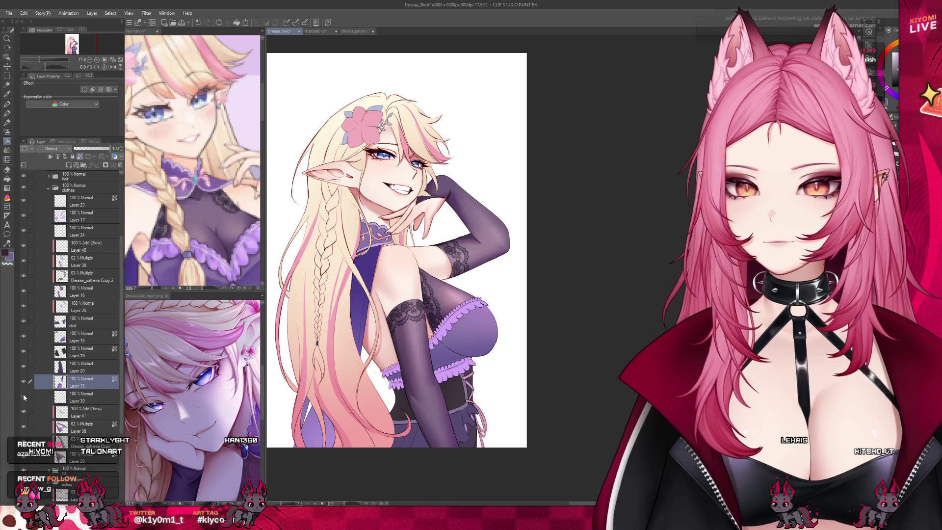
click(29, 397)
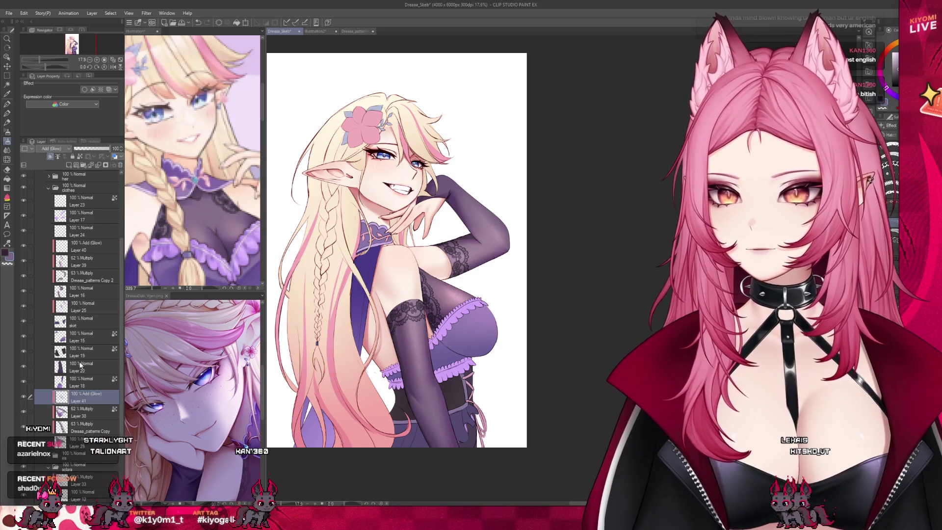
key(ctrl+Delete)
key(ctrl+z)
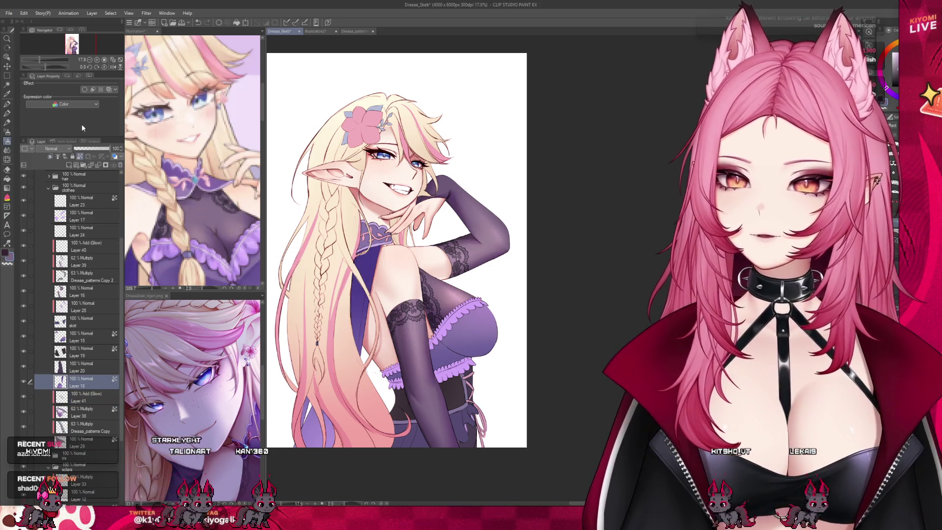
Step: Set Layer 30's blending mode to Multiply and switch back to the pen
click(53, 149)
click(54, 170)
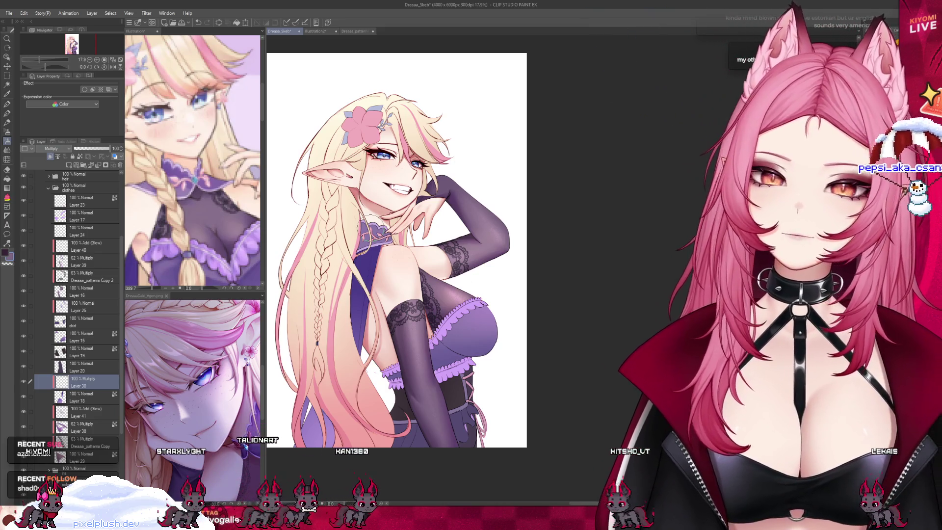
key(p)
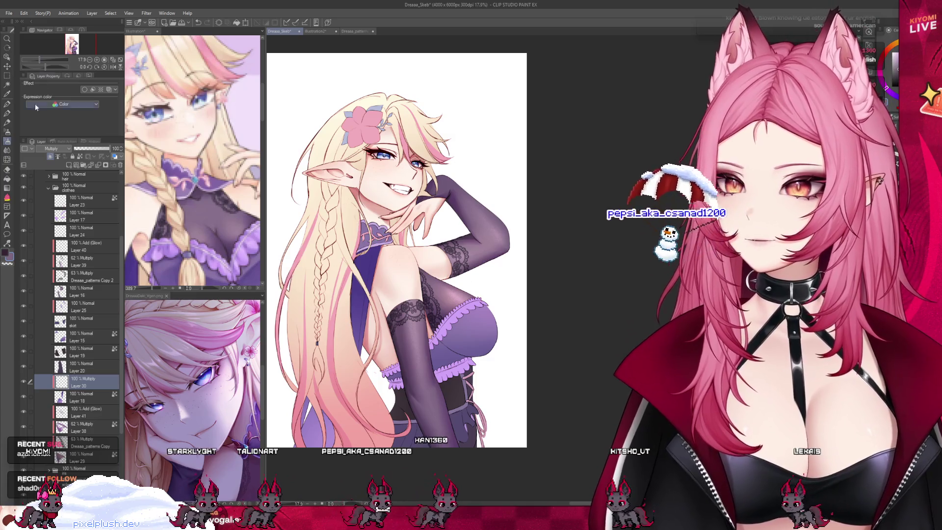
scroll(321, 297, down, 2)
scroll(321, 297, up, 5)
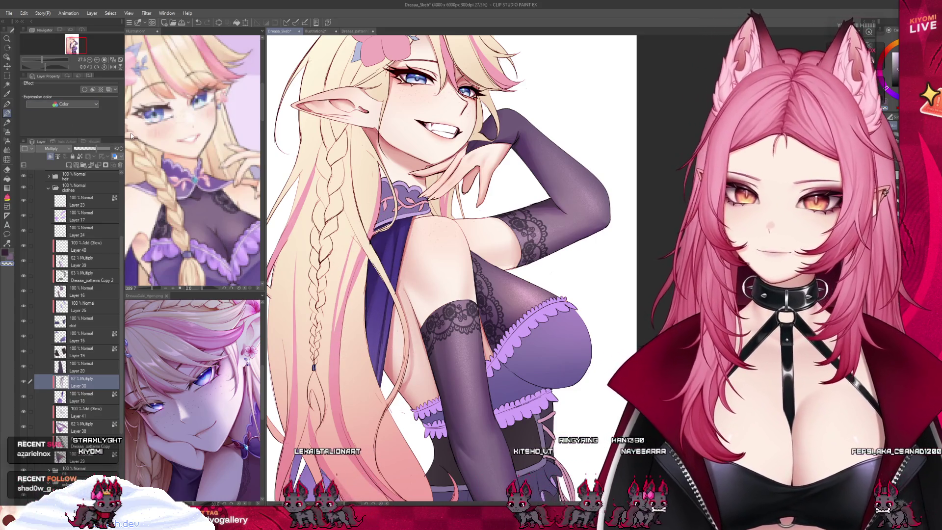
Step: Lower Layer 30's Multiply shading to 62% opacity and check the result
scroll(373, 135, down, 3)
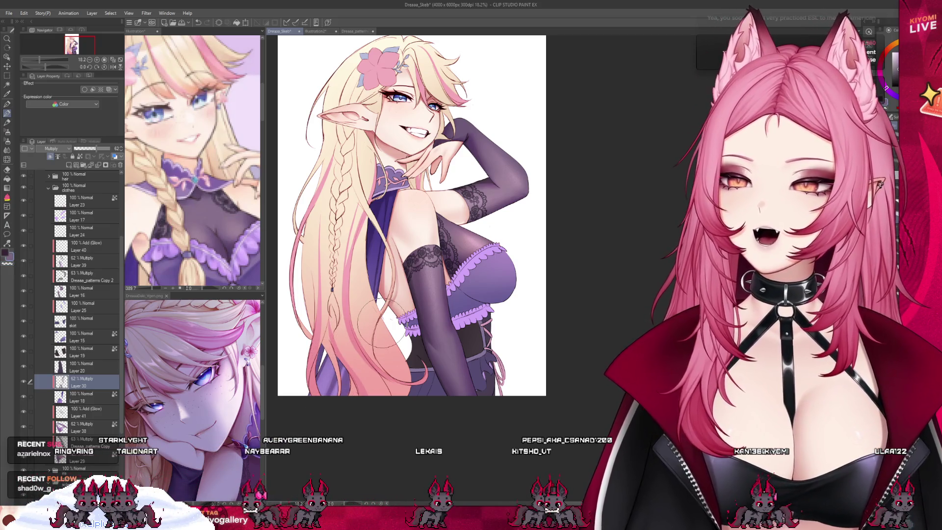
Step: Save the illustration, then add a new Layer 42 above Layer 30
scroll(388, 162, down, 1)
scroll(385, 165, up, 2)
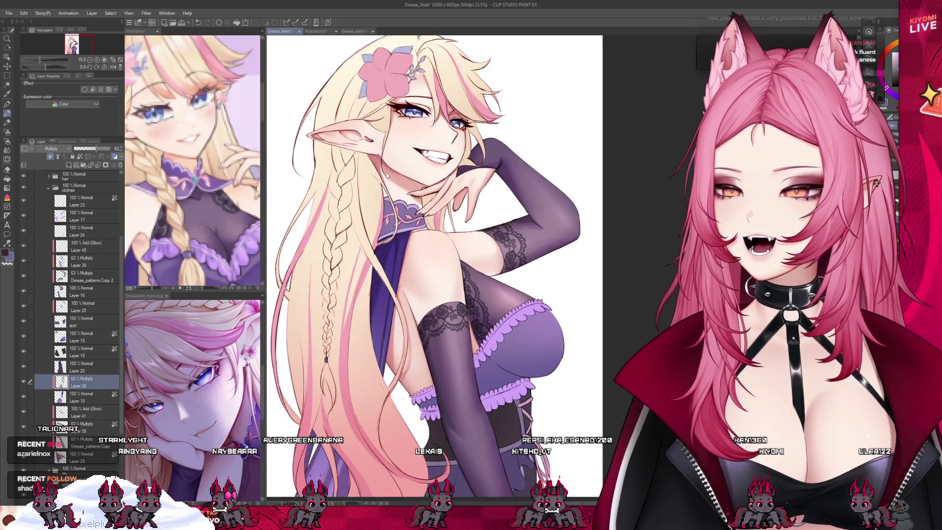
key(ctrl+s)
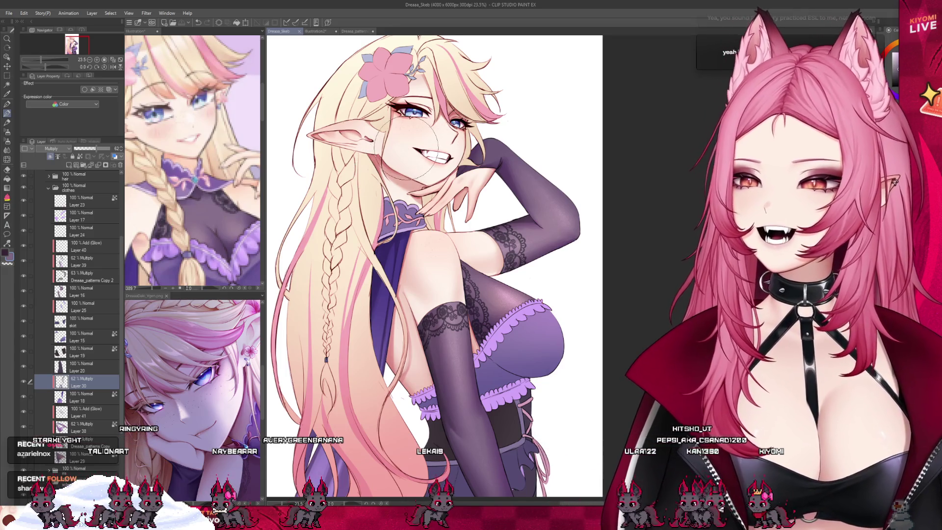
scroll(395, 172, down, 1)
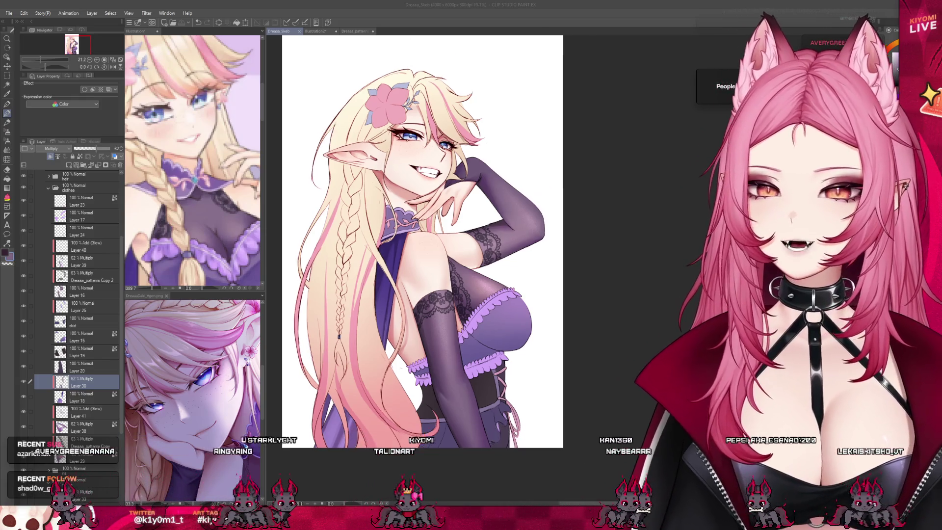
scroll(422, 246, down, 1)
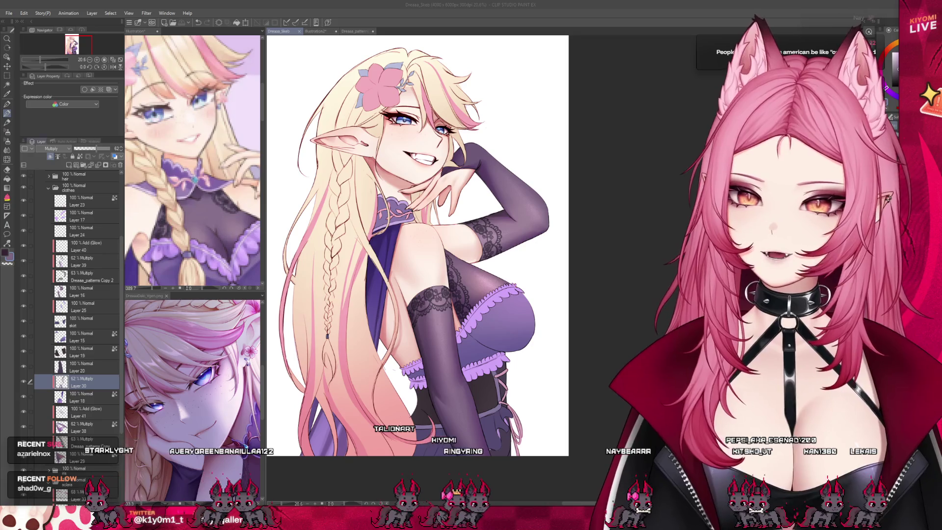
click(50, 157)
Step: Set Layer 42 to Multiply, paint a soft shoulder shadow, and lower its opacity to 44%
click(52, 148)
click(51, 172)
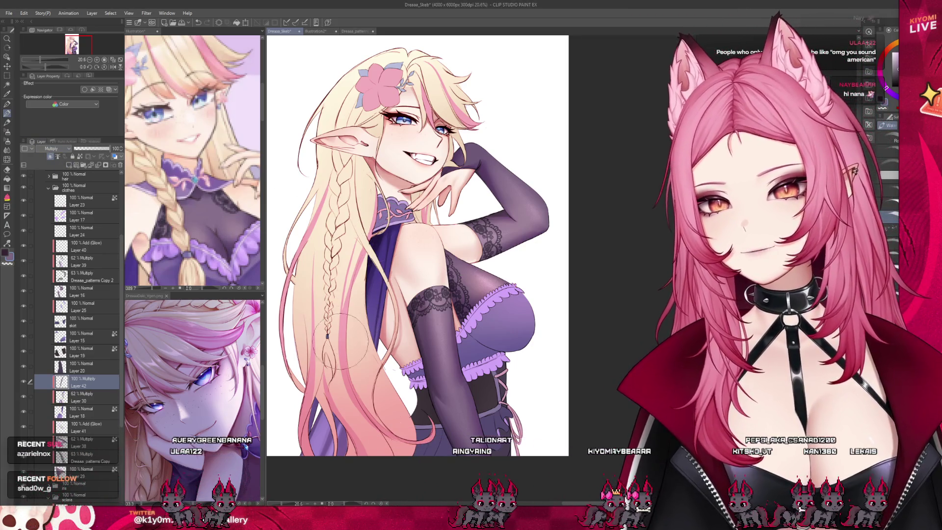
drag(378, 226, 400, 246)
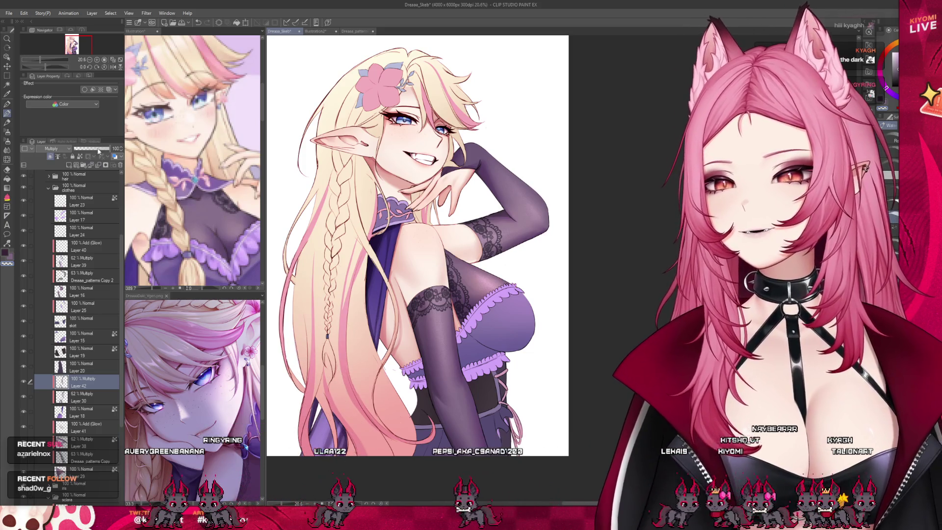
drag(109, 148, 90, 148)
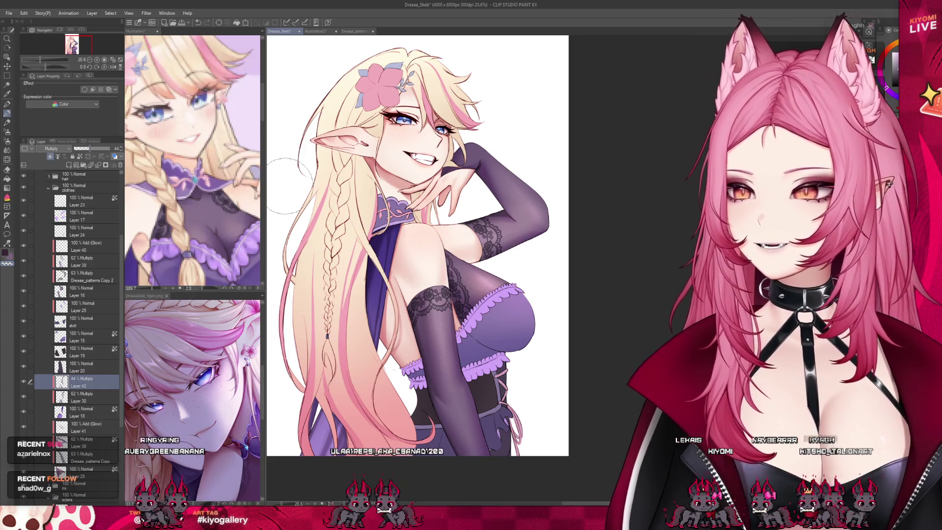
key(ctrl+minus)
scroll(417, 189, up, 1)
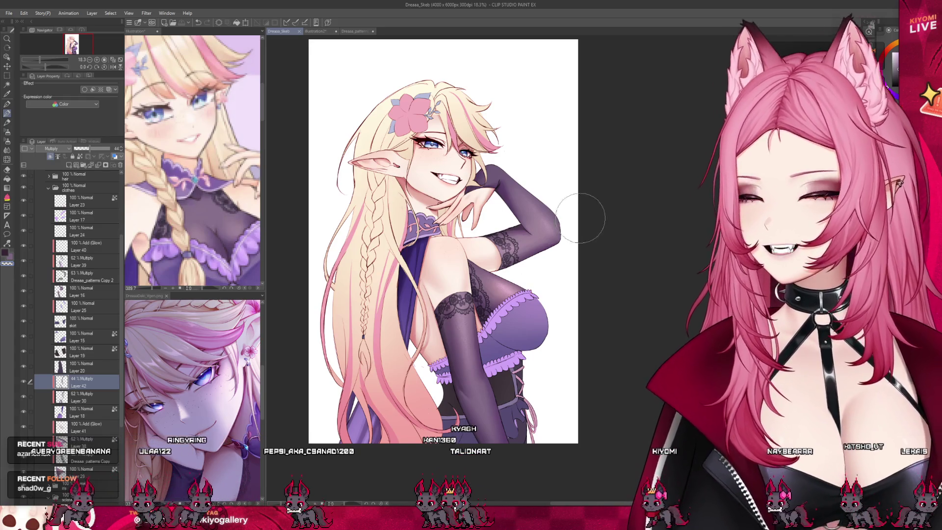
scroll(476, 220, up, 1)
scroll(476, 221, down, 1)
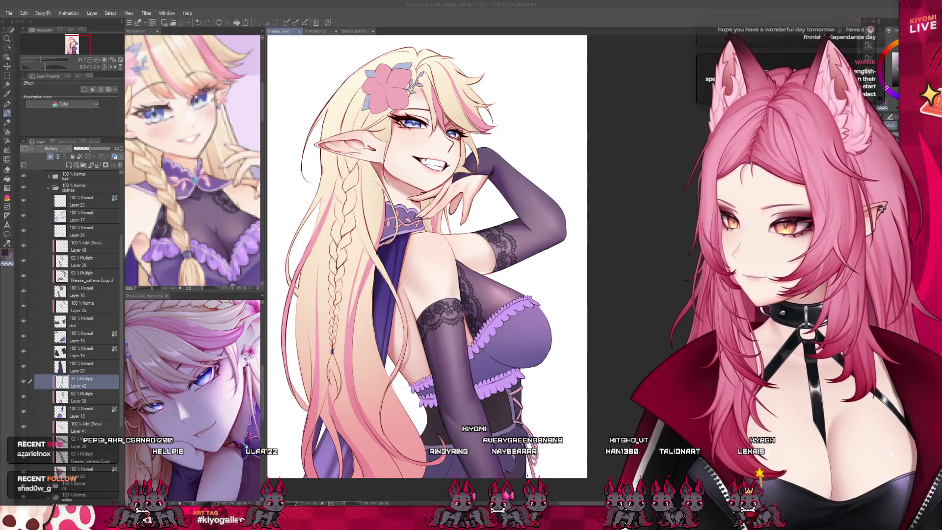
scroll(427, 245, down, 2)
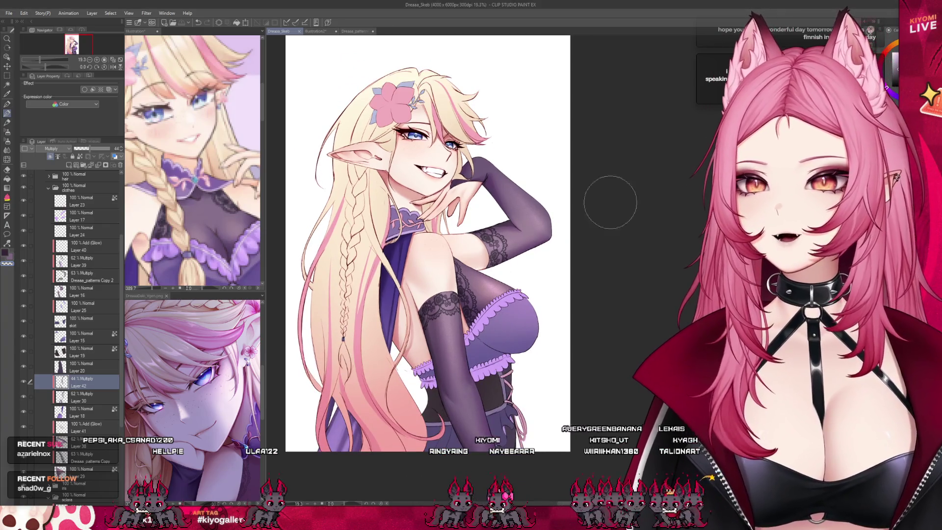
scroll(417, 197, up, 2)
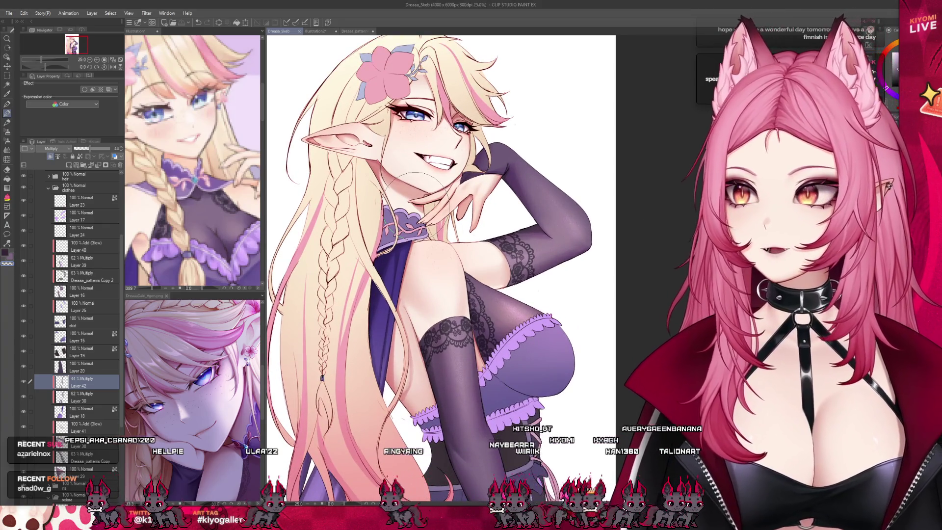
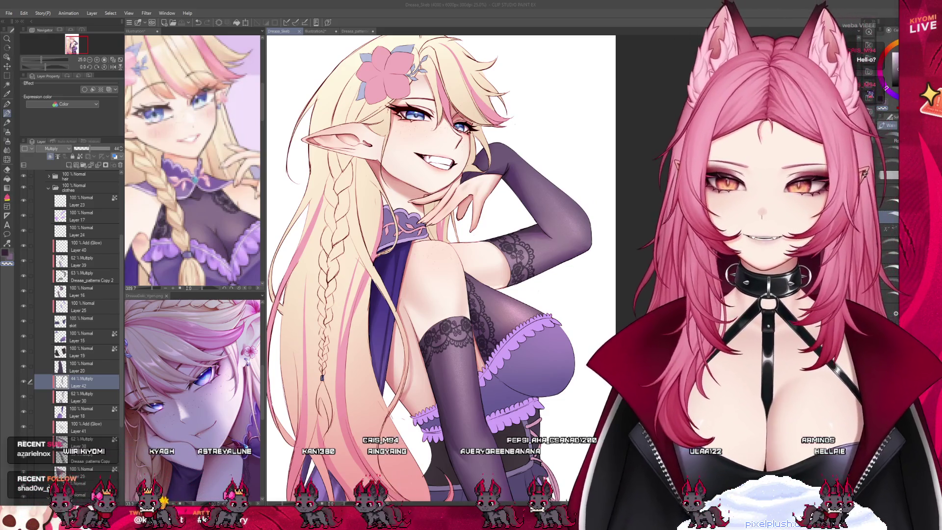
Step: Review the whole page, hide Layer 42, and add a new Layer 43 above it
scroll(441, 196, down, 3)
scroll(442, 196, up, 2)
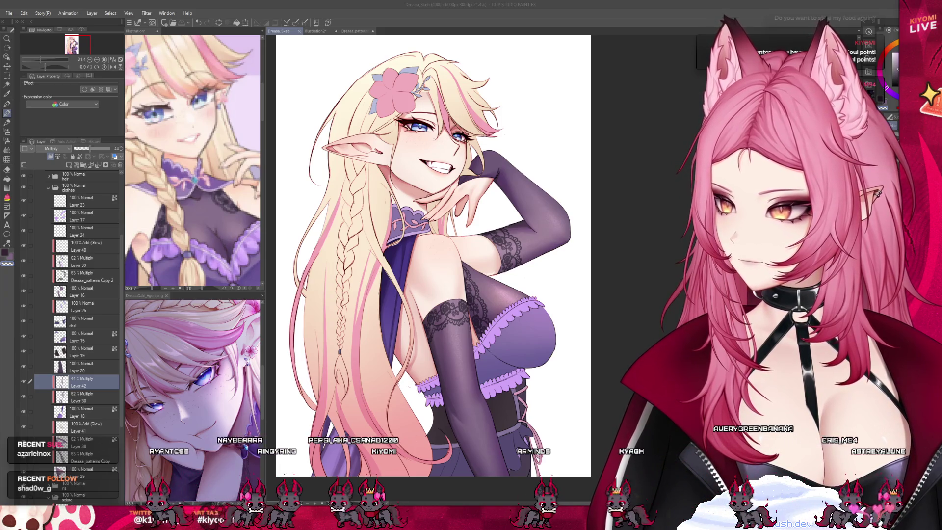
scroll(386, 275, down, 3)
scroll(415, 265, up, 2)
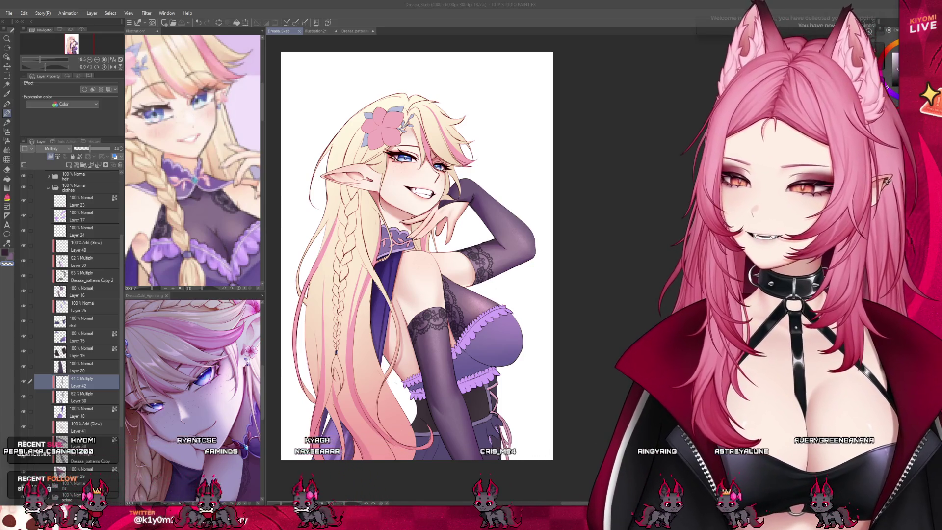
key(ctrl+minus)
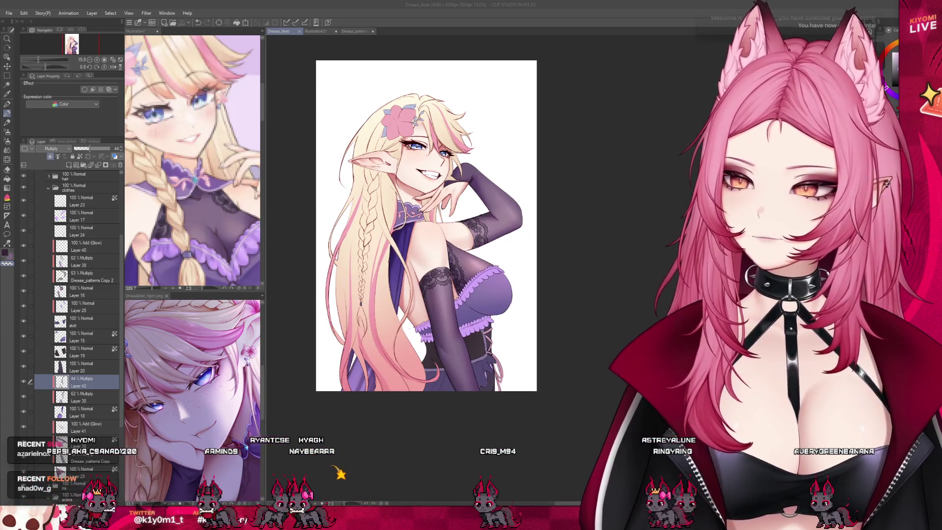
key(ctrl+plus)
scroll(390, 125, up, 5)
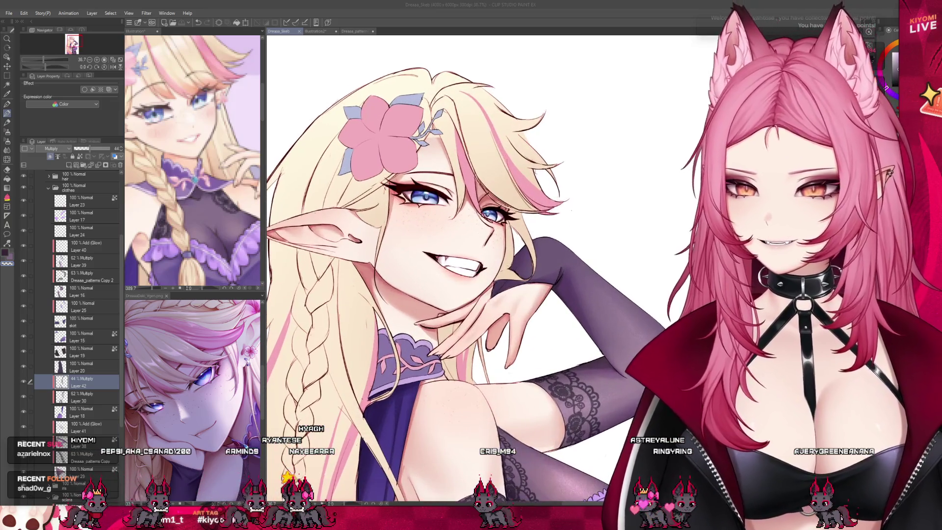
scroll(422, 265, down, 4)
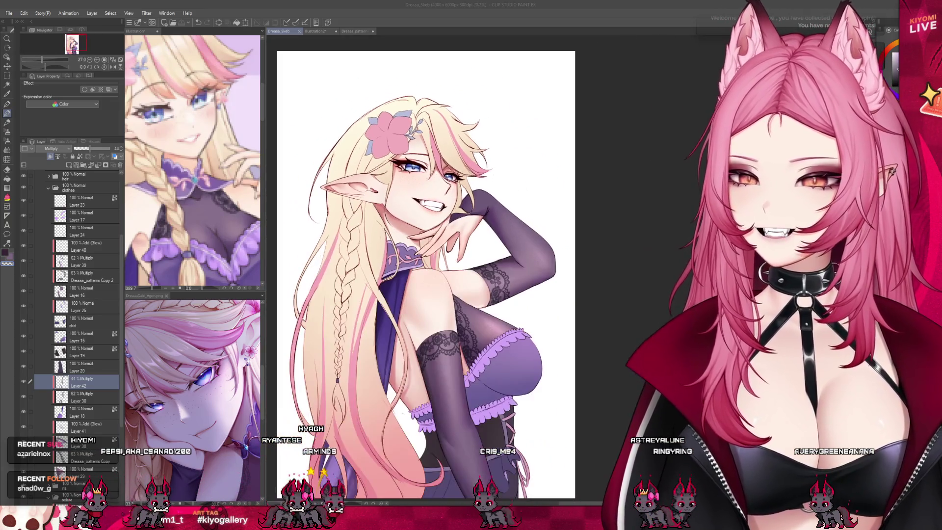
scroll(422, 265, down, 5)
scroll(418, 275, up, 1)
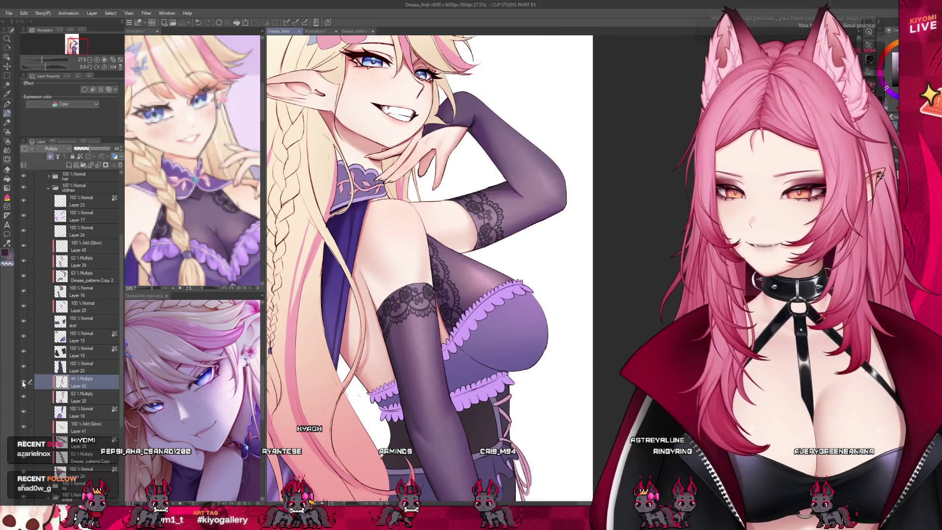
click(23, 383)
scroll(316, 355, down, 2)
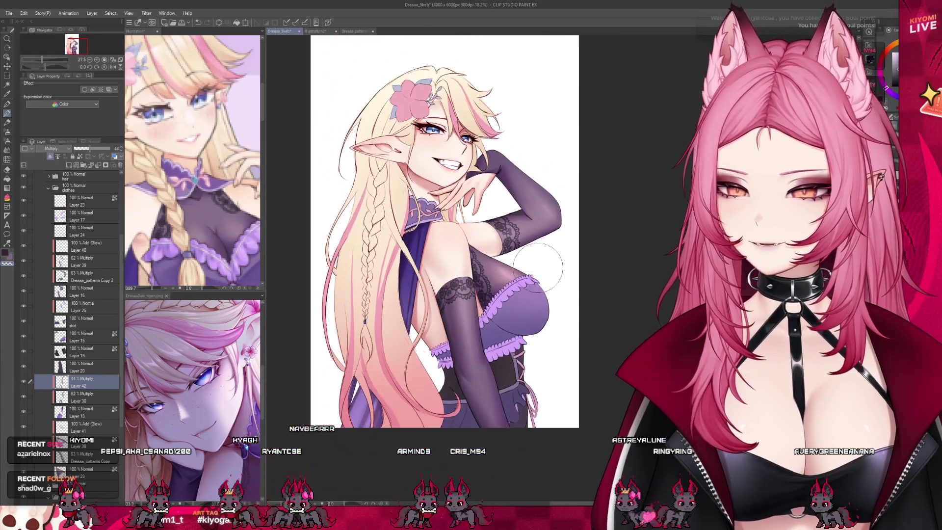
click(69, 166)
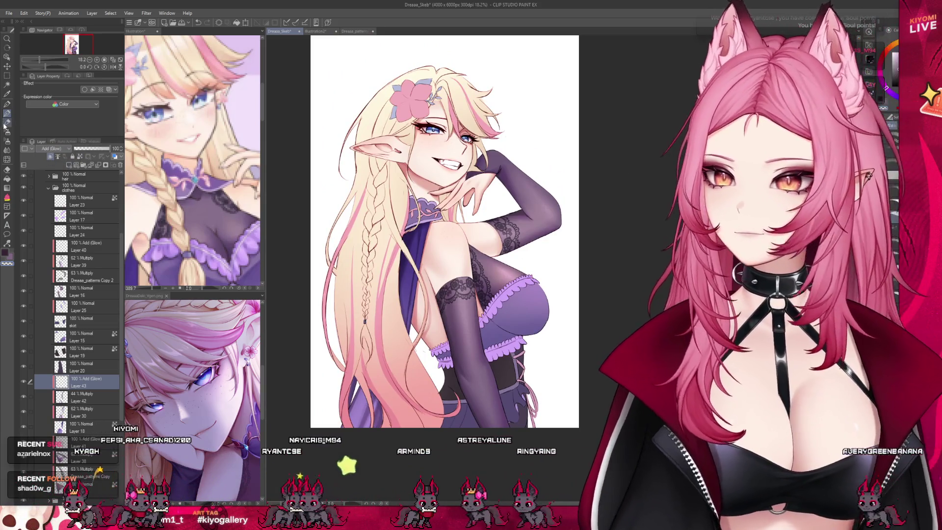
Step: Airbrush a soft purple glow over the lower ends of the hair on Layer 43
click(7, 140)
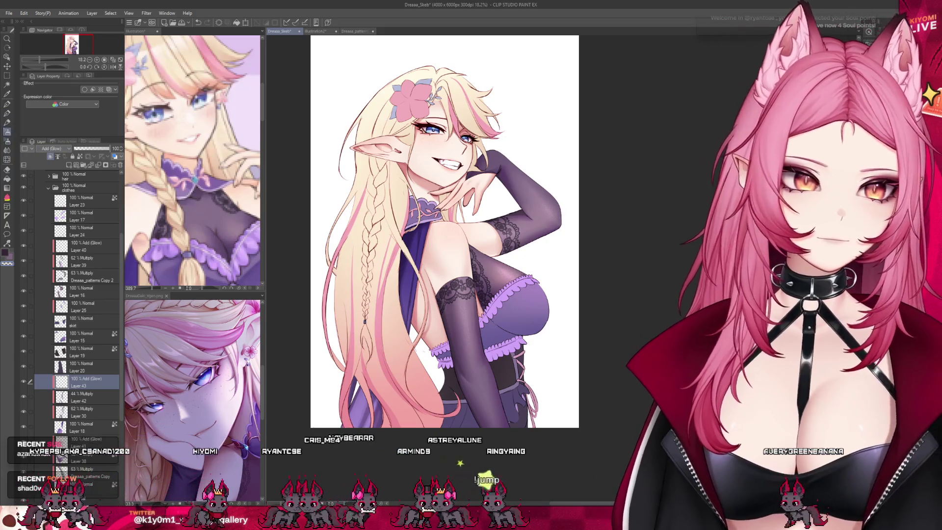
scroll(522, 300, up, 1)
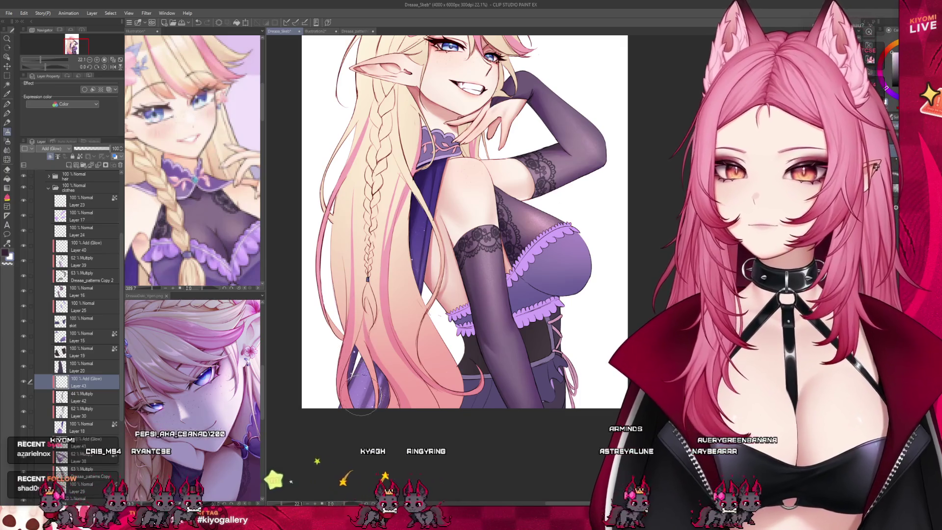
drag(352, 340, 369, 395)
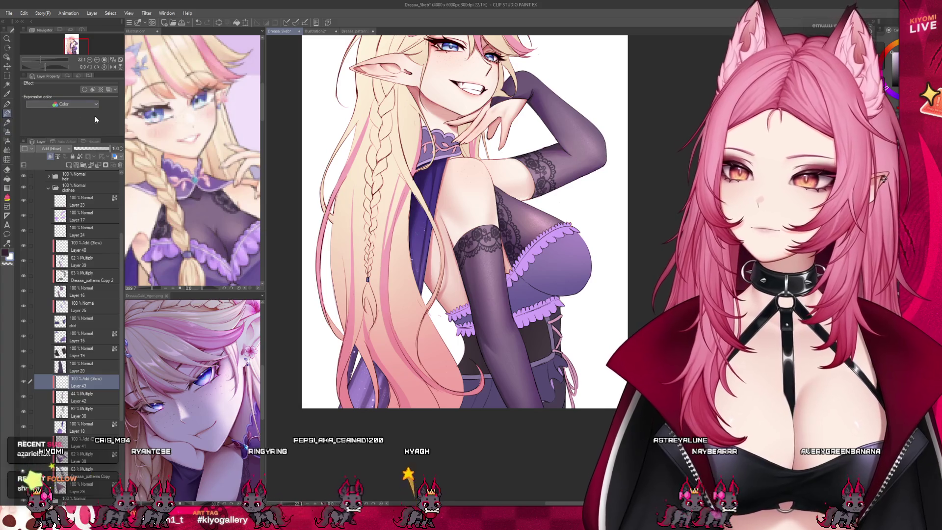
key(p)
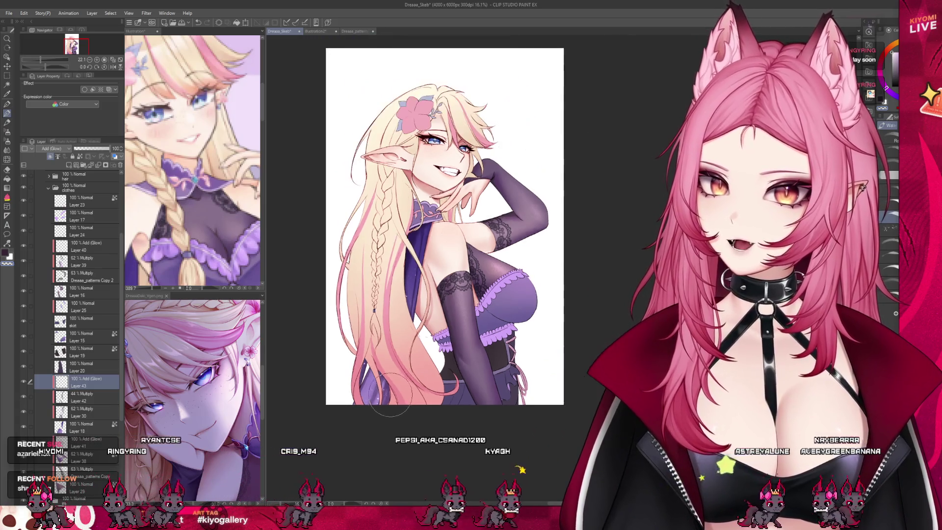
Step: Make Layer 20 the working layer
scroll(401, 395, up, 3)
scroll(373, 280, up, 1)
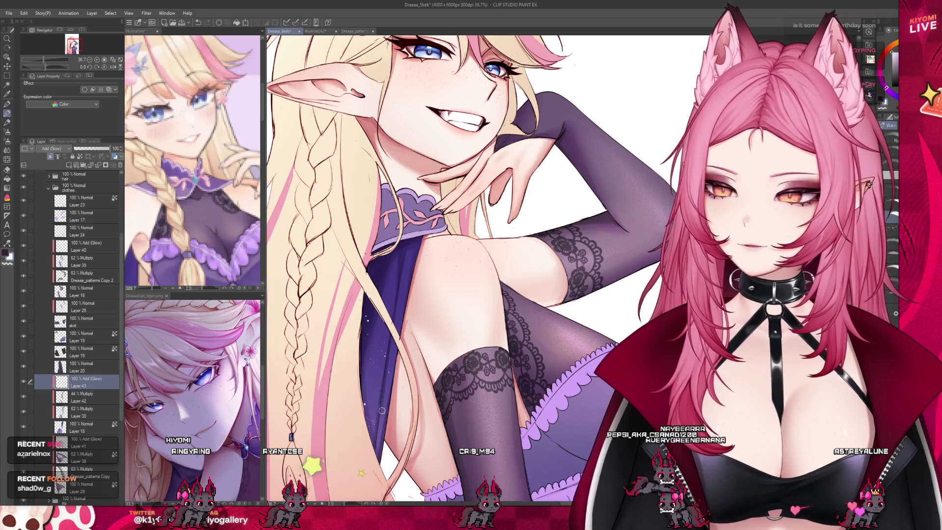
scroll(413, 255, up, 1)
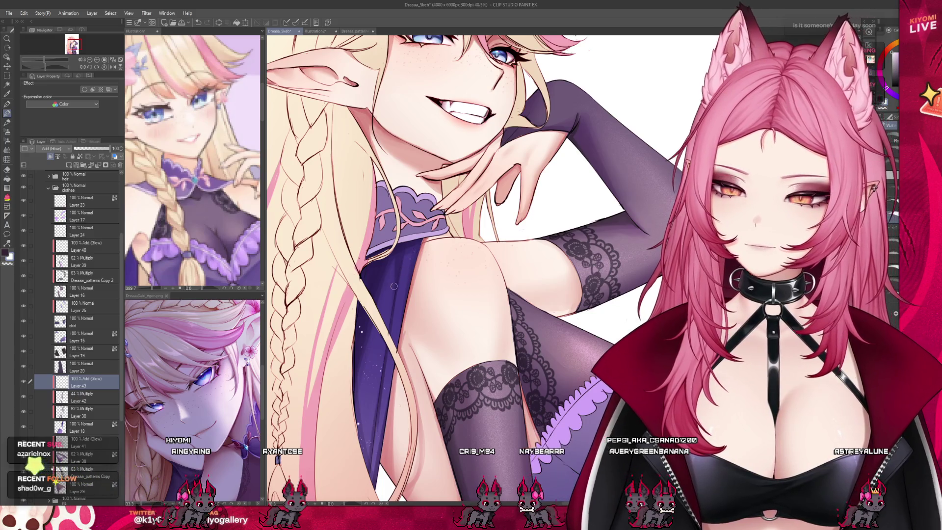
scroll(406, 266, down, 4)
scroll(334, 296, up, 3)
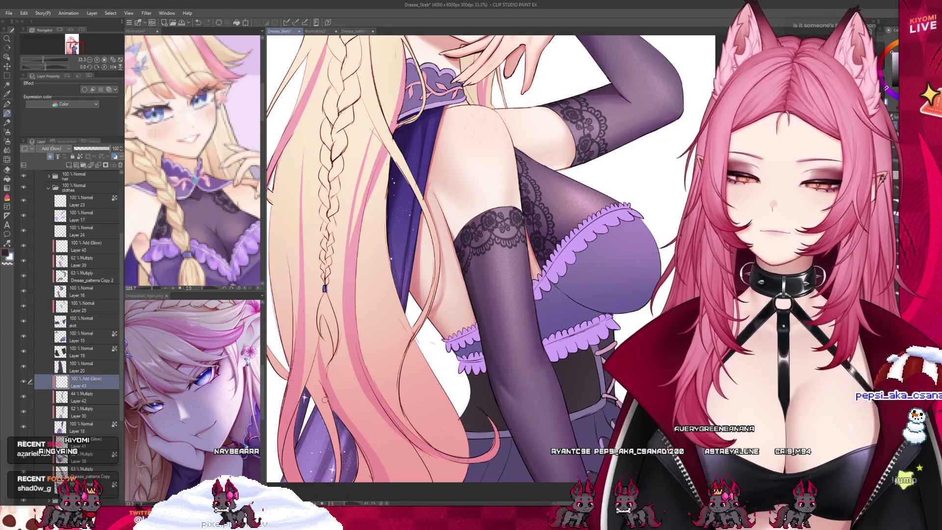
scroll(324, 399, down, 4)
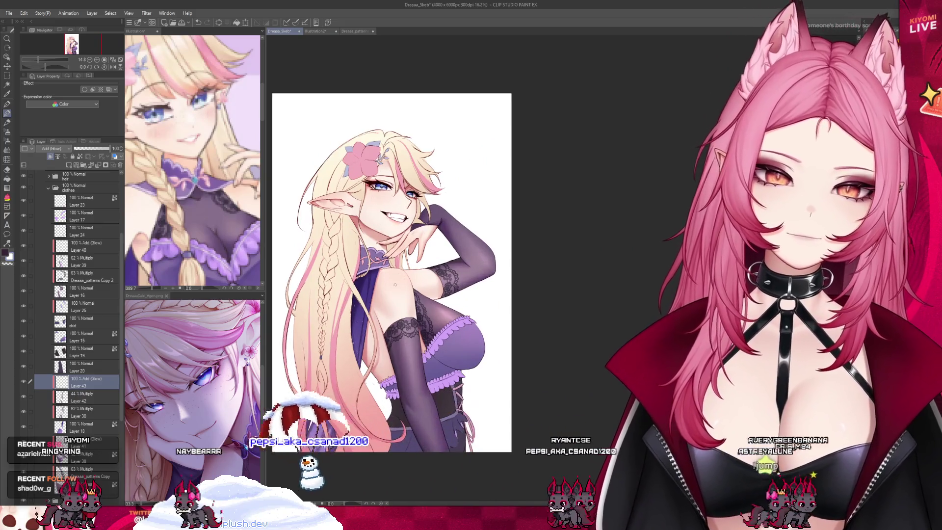
scroll(391, 303, up, 1)
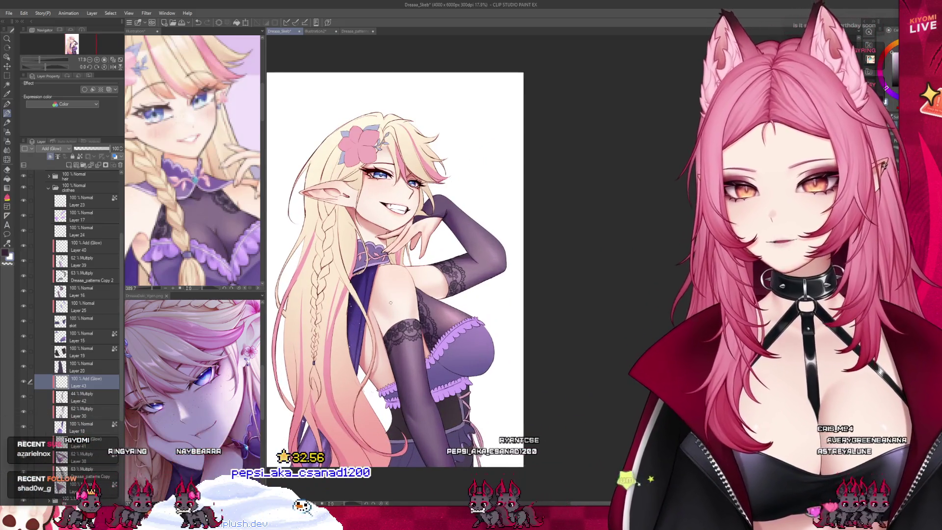
click(26, 366)
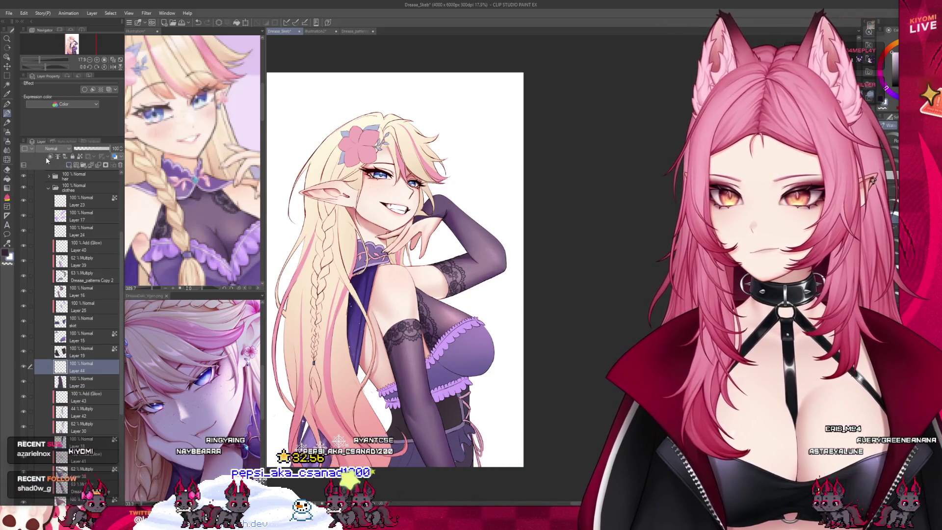
Step: Set Layer 44 to Multiply at 43% opacity
scroll(51, 148, down, 2)
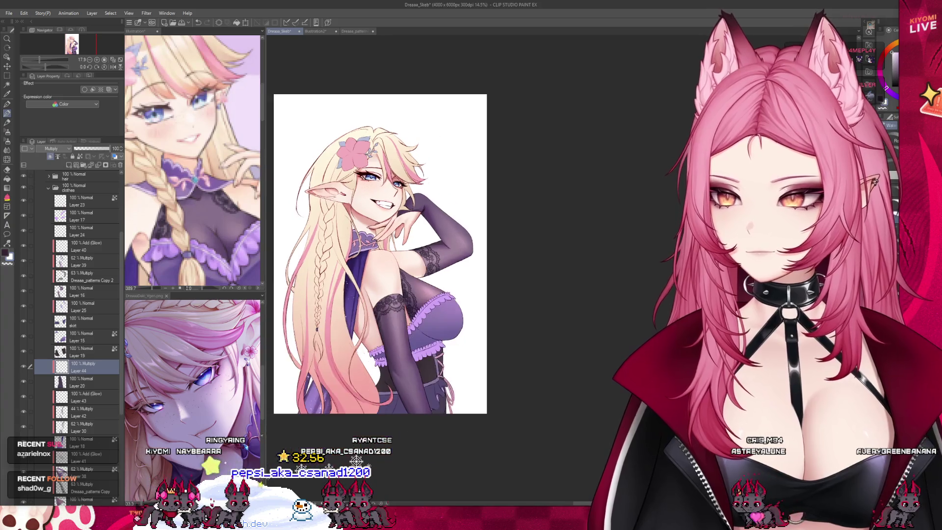
scroll(393, 245, up, 3)
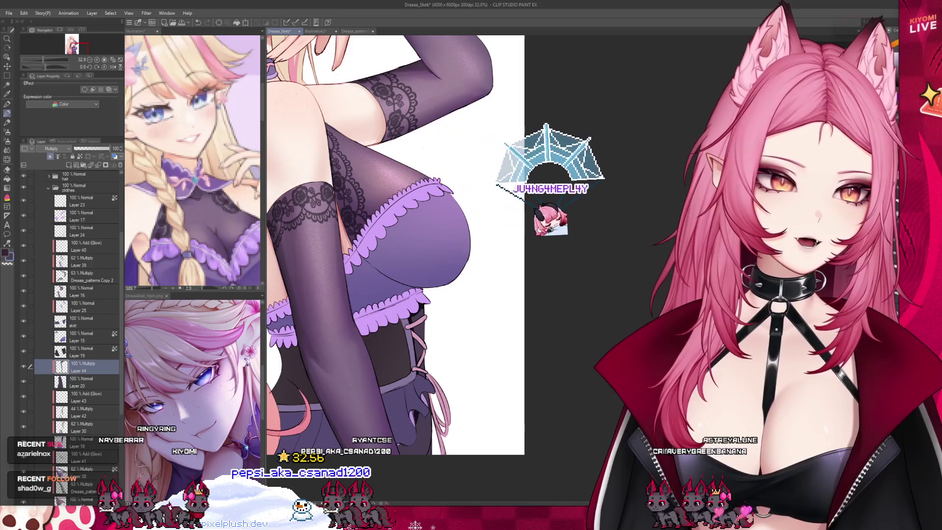
click(89, 148)
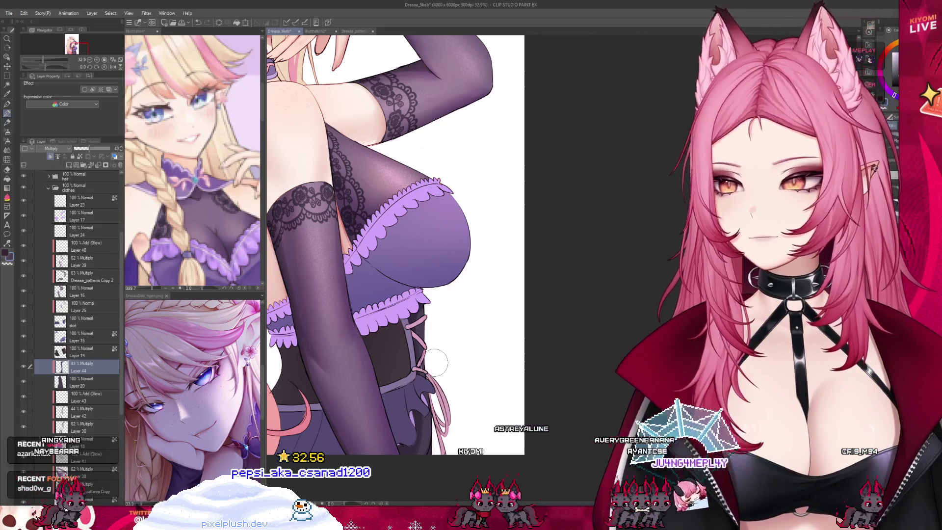
Step: Add a new Multiply Layer 45 above Layer 19
scroll(440, 370, down, 2)
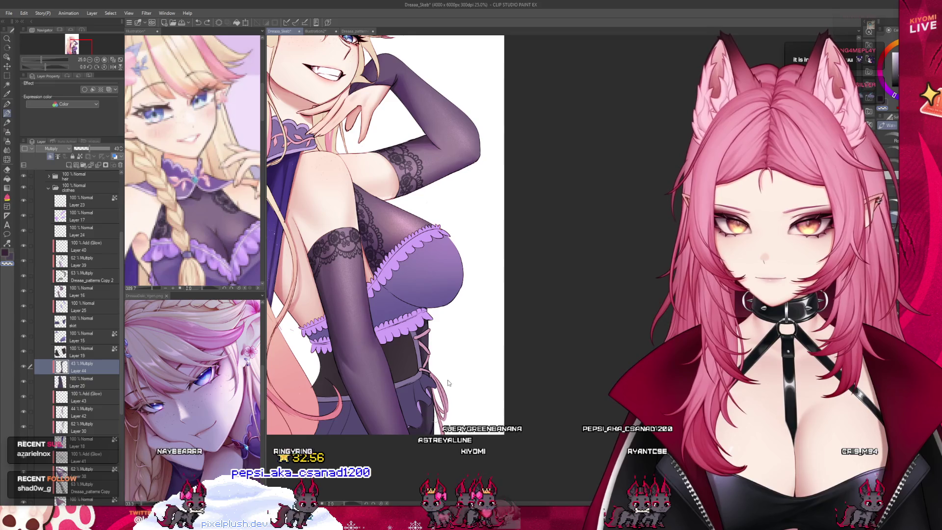
key(alt+bracketright)
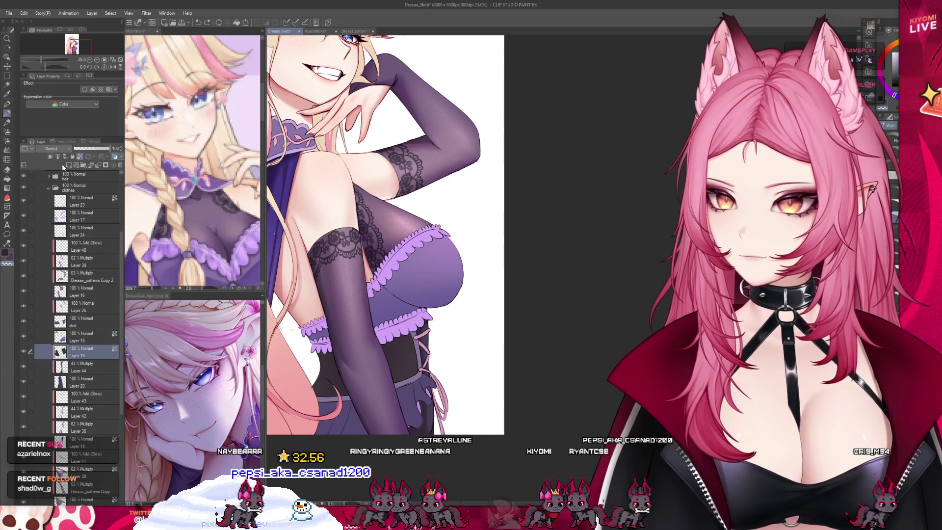
click(66, 166)
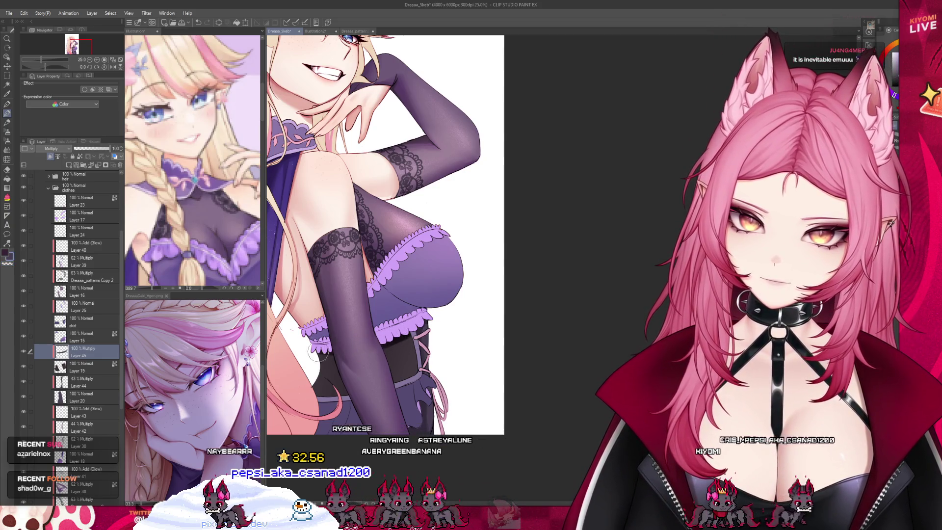
Step: Lower Layer 45's opacity to 53%, checking Layer 44 before returning to Layer 45
click(95, 149)
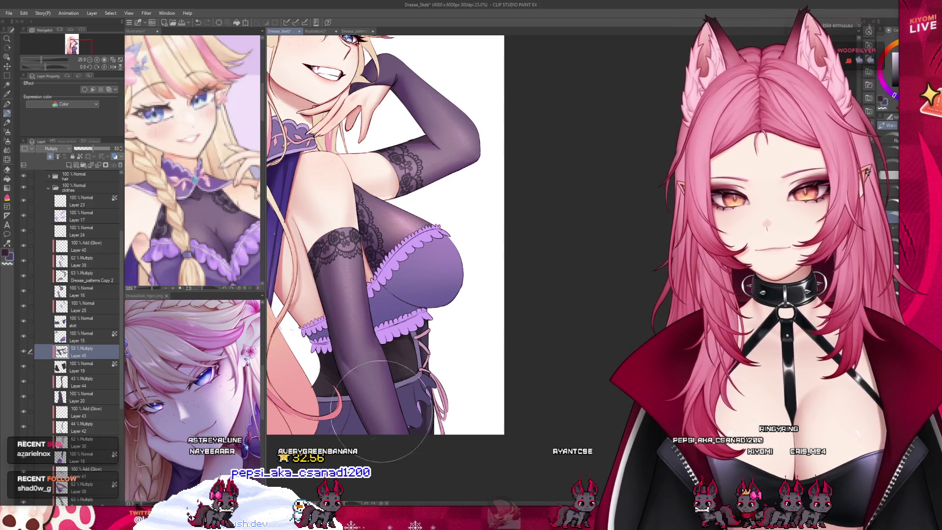
scroll(429, 333, down, 2)
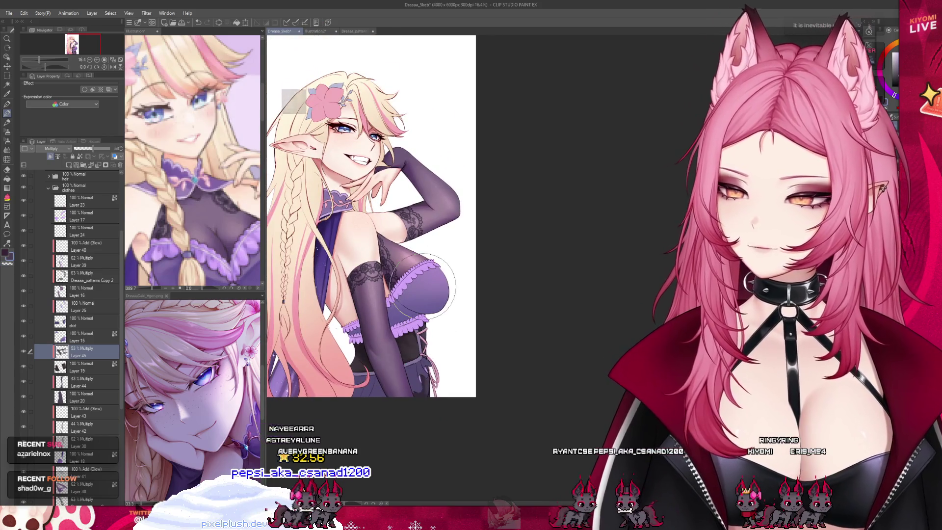
scroll(416, 295, up, 3)
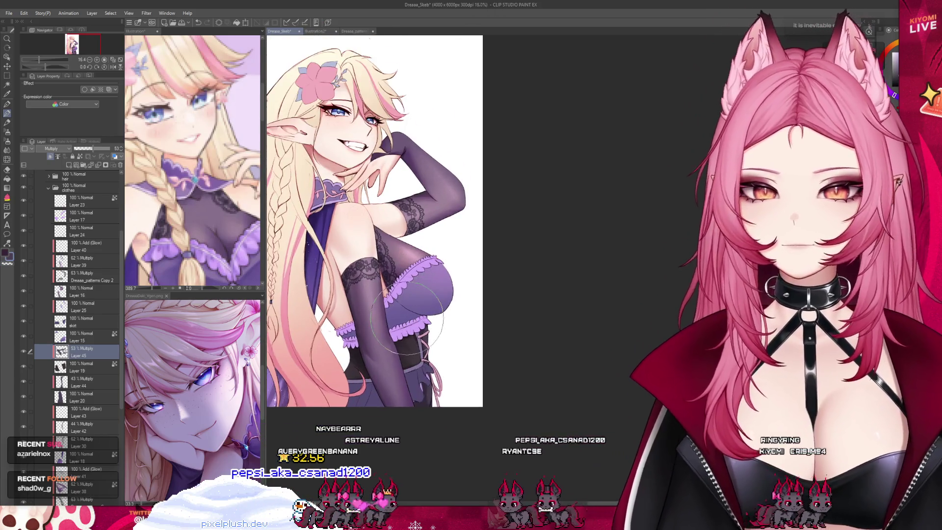
scroll(378, 317, down, 2)
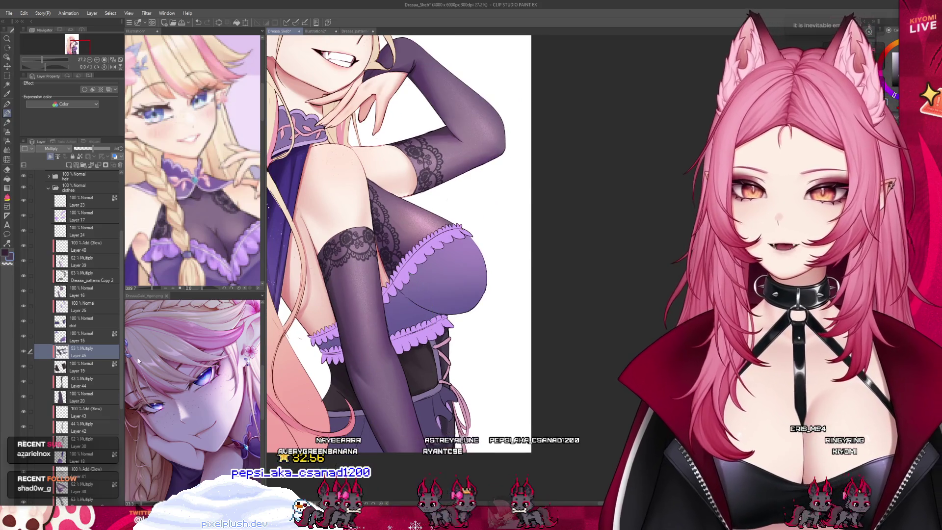
key(alt+bracketleft)
key(alt+bracketleft)
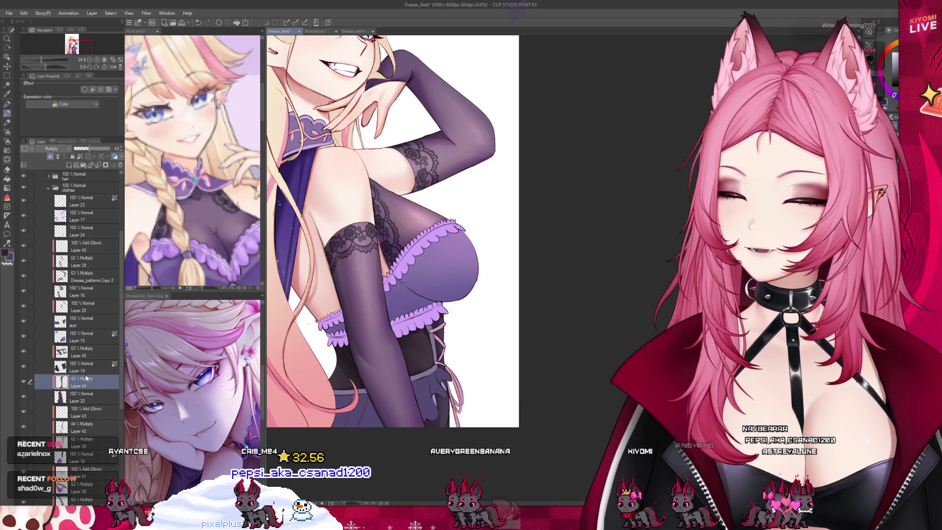
click(99, 351)
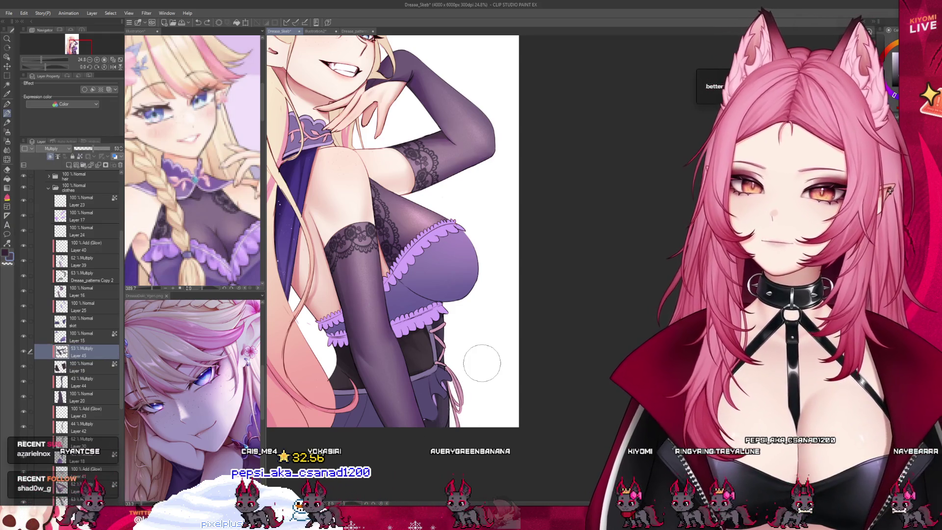
Step: Add a new blank Layer 46 directly above Layer 15 for dress shading
scroll(503, 373, down, 2)
scroll(465, 273, up, 1)
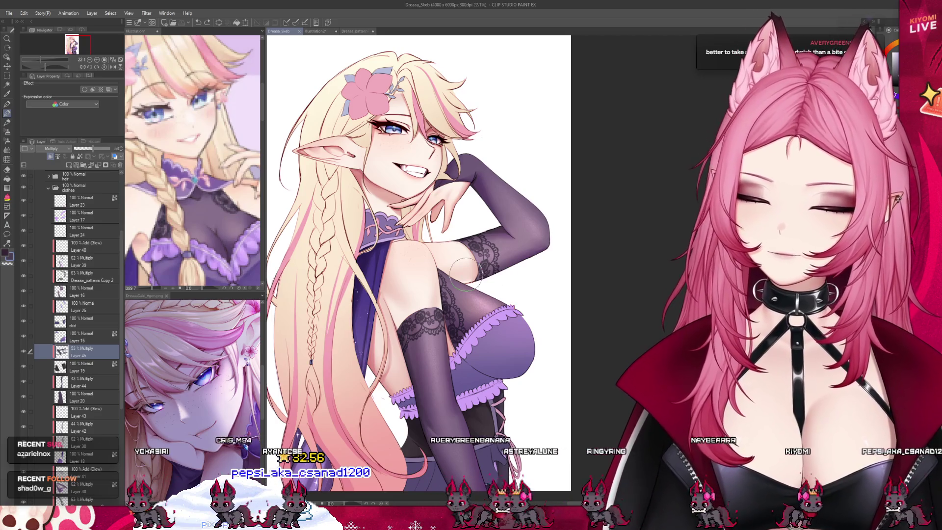
scroll(410, 280, up, 2)
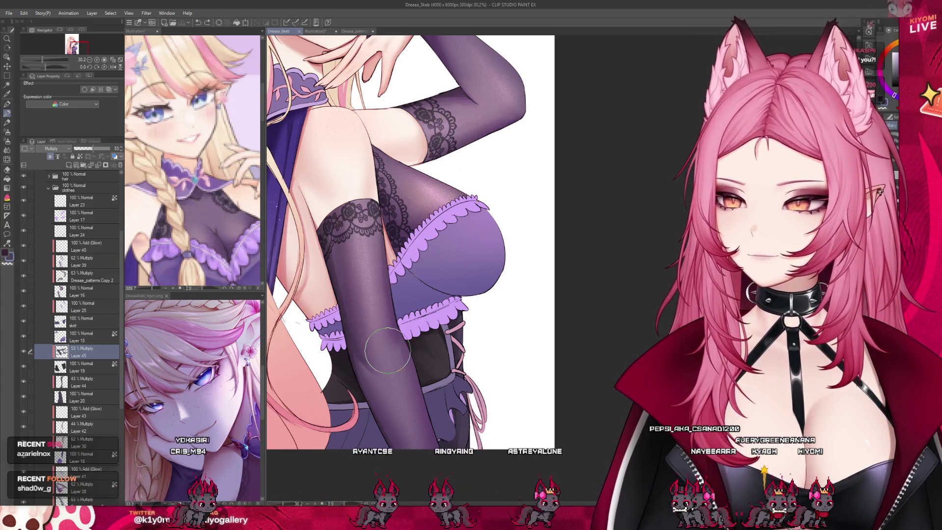
scroll(490, 257, down, 2)
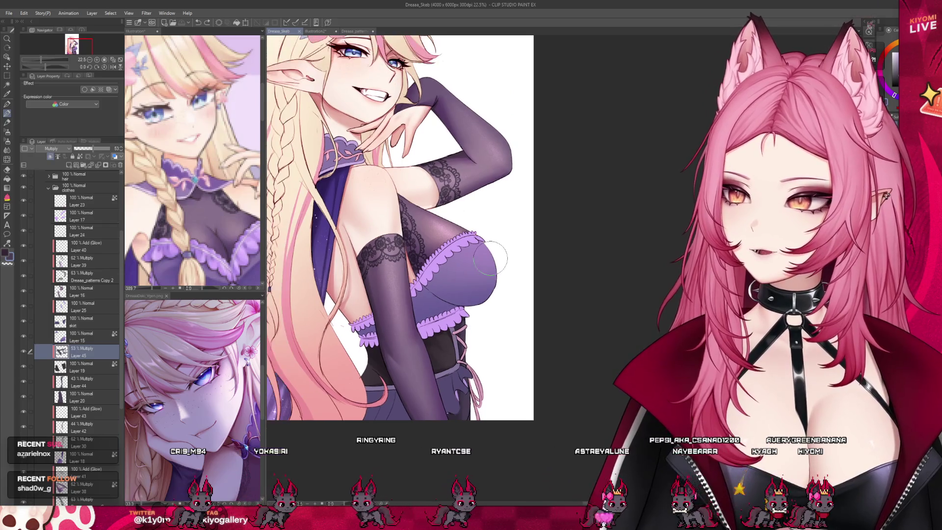
scroll(488, 371, up, 2)
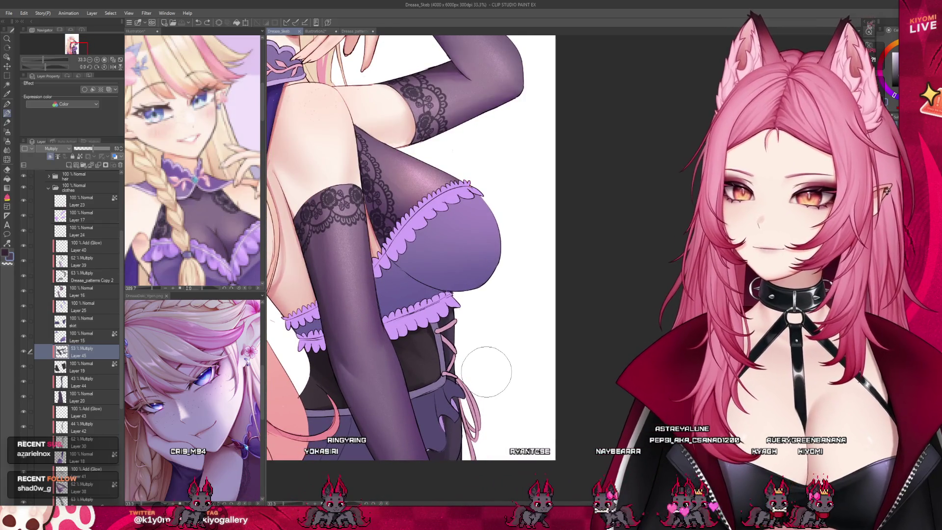
click(86, 336)
scroll(436, 376, down, 2)
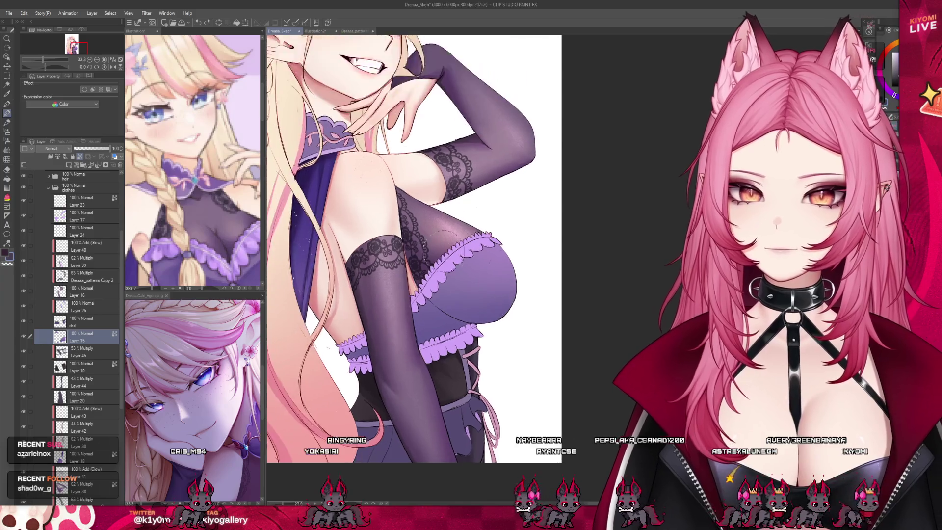
scroll(437, 375, up, 3)
click(68, 165)
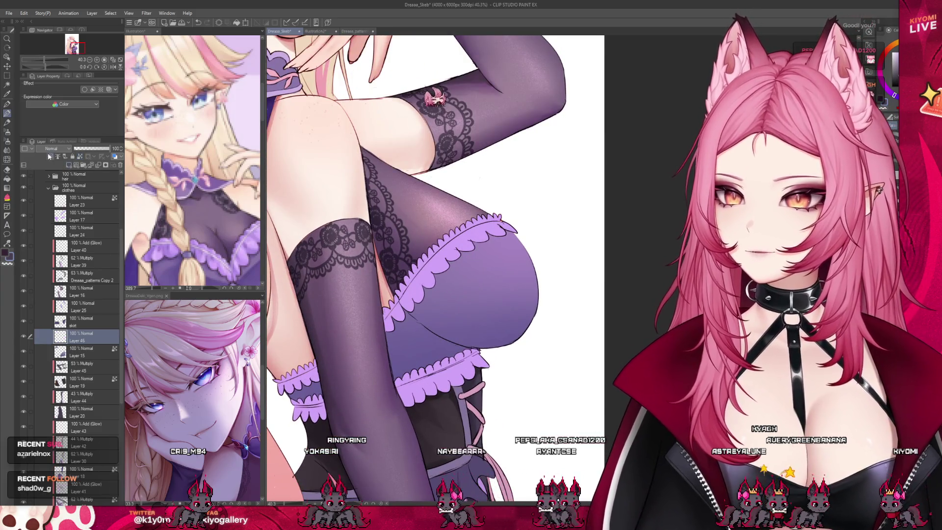
click(51, 148)
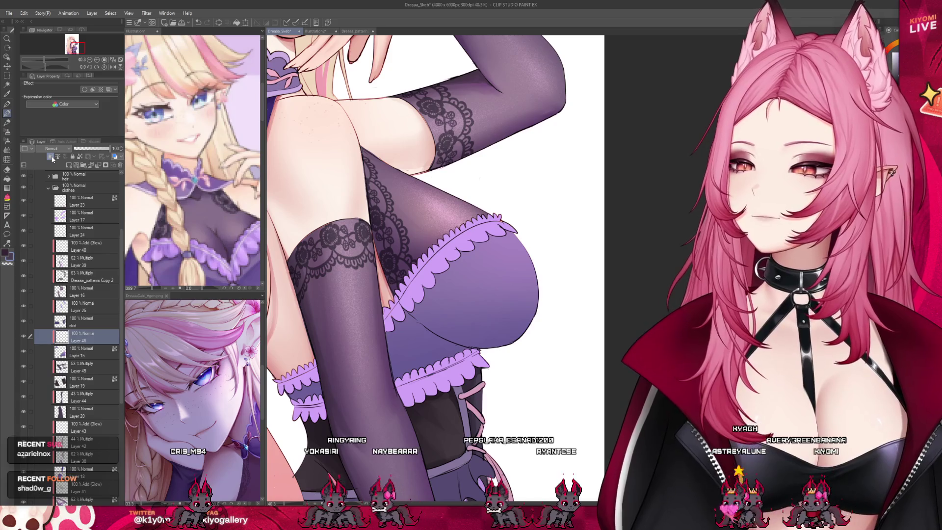
Step: Set Layer 46 to Multiply and test shadow strokes under the purple bust, undoing them
click(54, 172)
drag(340, 324, 325, 334)
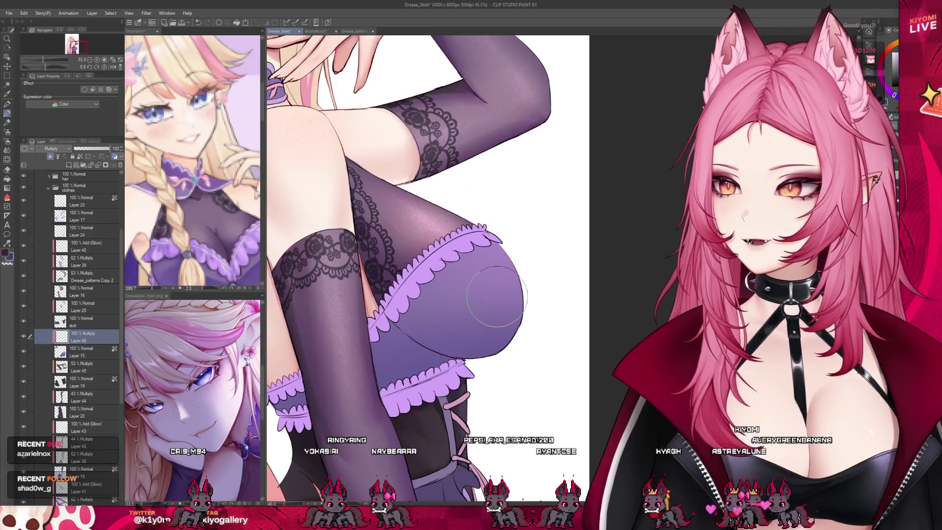
mouse_move(417, 319)
mouse_down()
mouse_move(498, 343)
mouse_move(432, 324)
mouse_up()
key(ctrl+z)
key(ctrl+z)
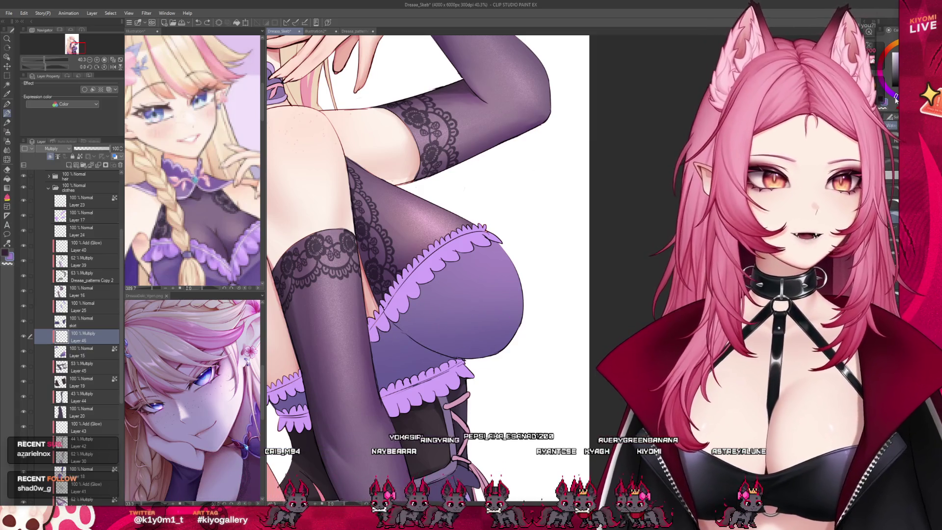
mouse_move(407, 322)
mouse_down()
mouse_move(443, 339)
mouse_move(388, 319)
mouse_move(515, 353)
mouse_move(461, 333)
mouse_up()
key(ctrl+z)
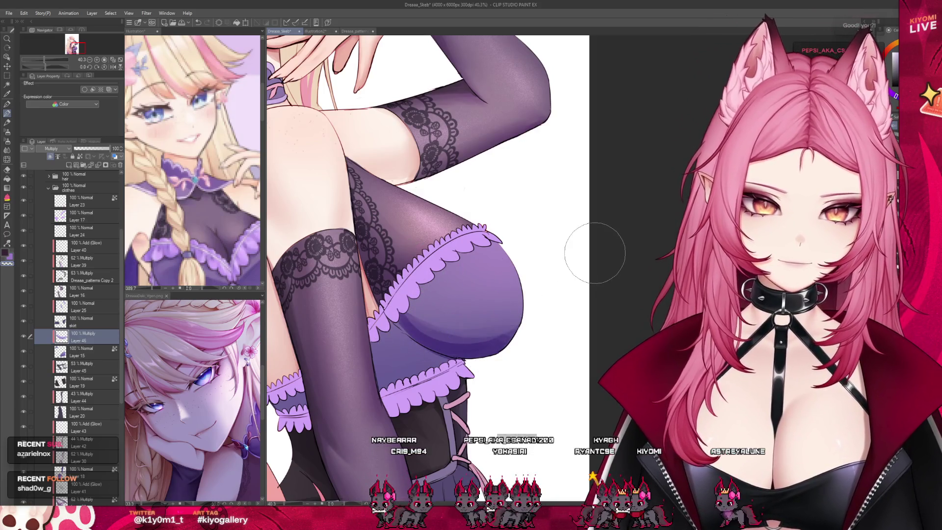
scroll(426, 270, down, 2)
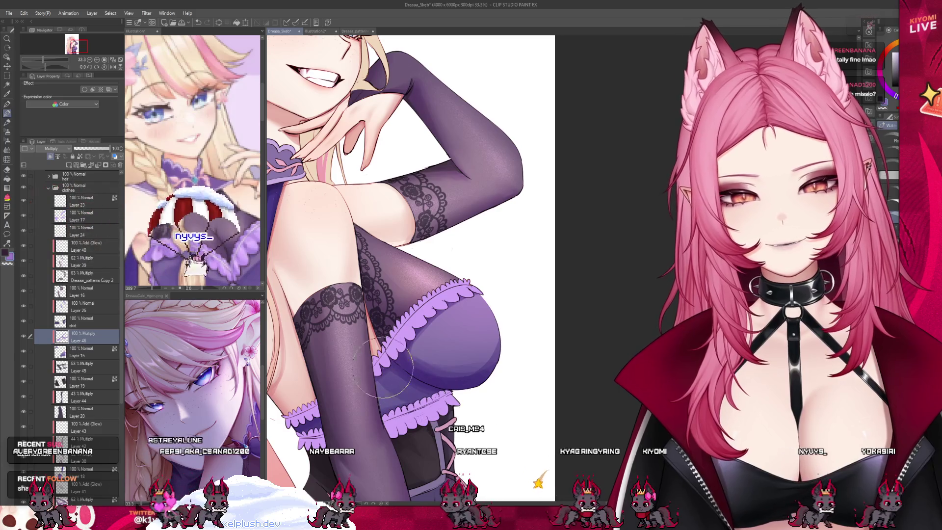
scroll(441, 295, down, 4)
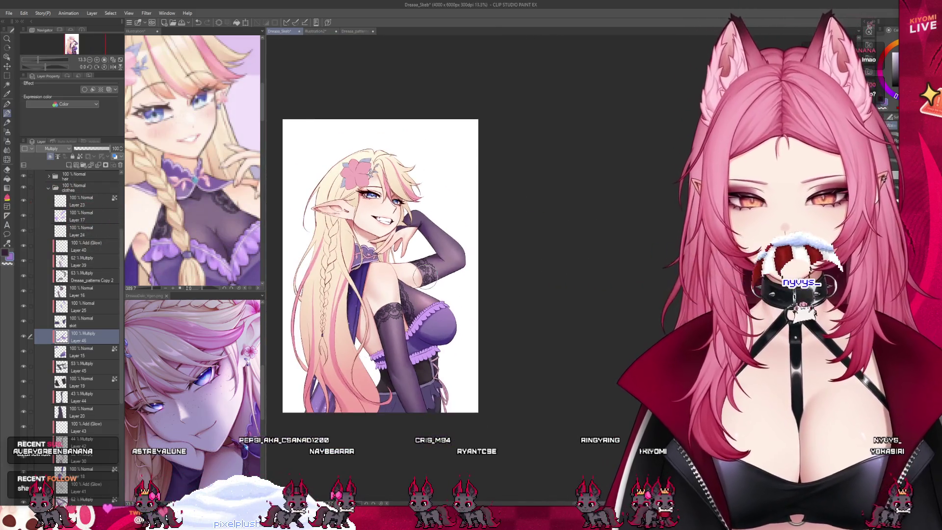
scroll(342, 299, up, 2)
scroll(343, 307, up, 3)
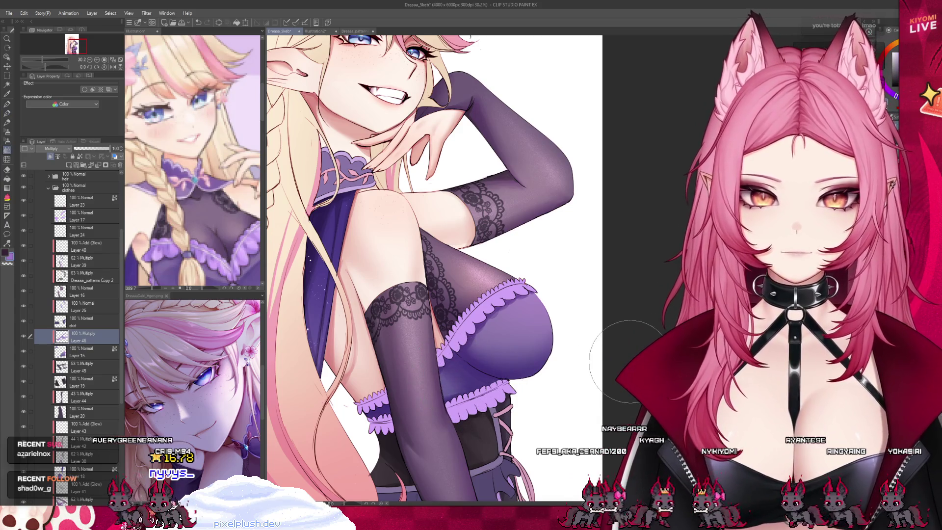
scroll(629, 361, down, 4)
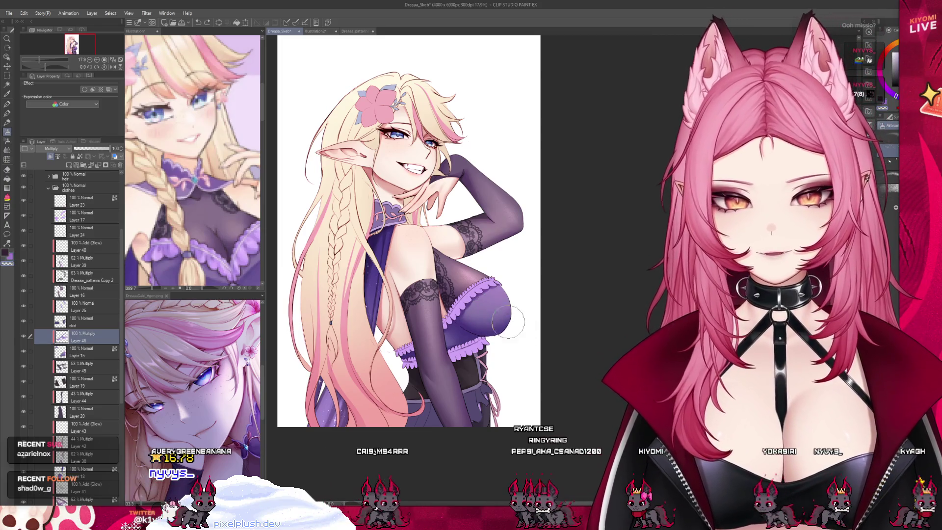
scroll(506, 274, up, 3)
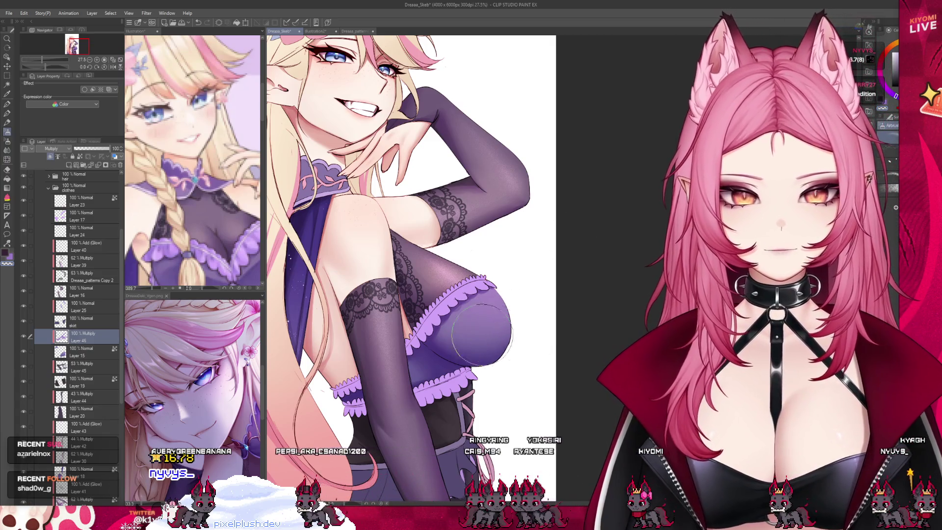
scroll(515, 326, down, 3)
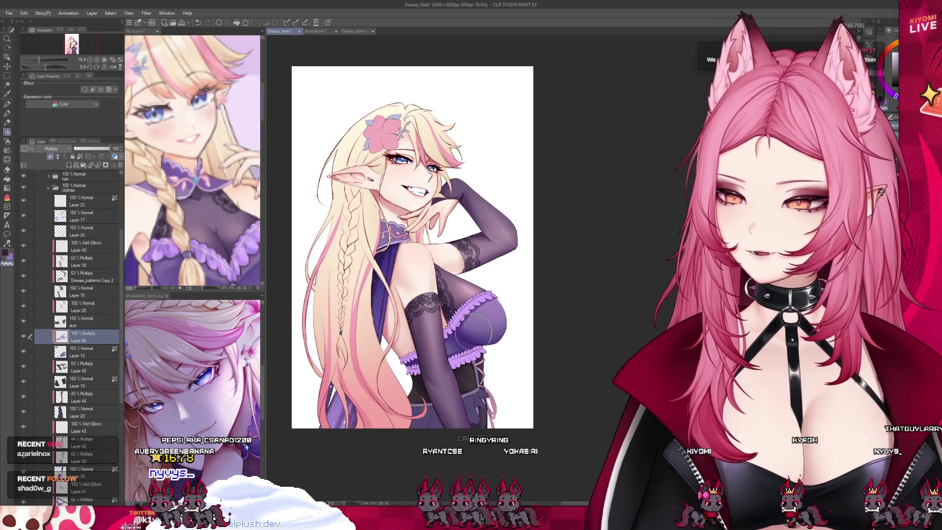
scroll(474, 332, up, 2)
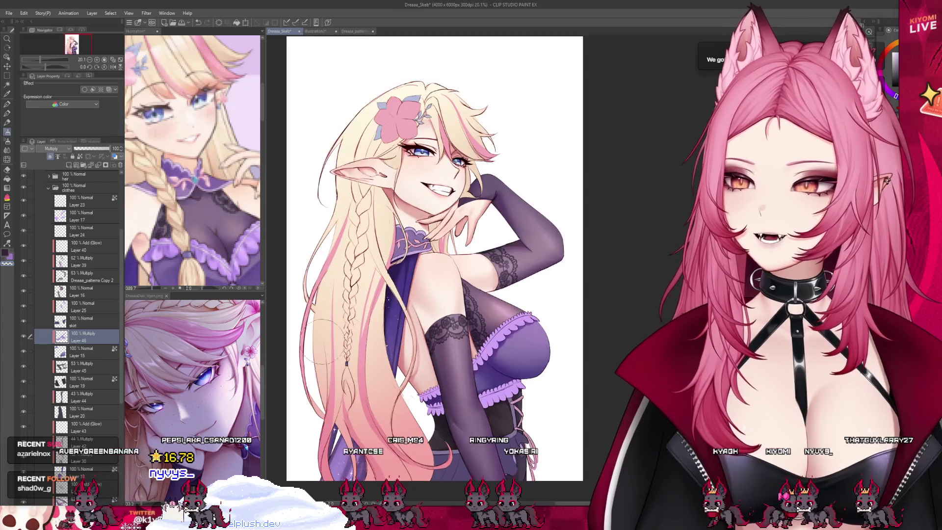
scroll(395, 314, up, 2)
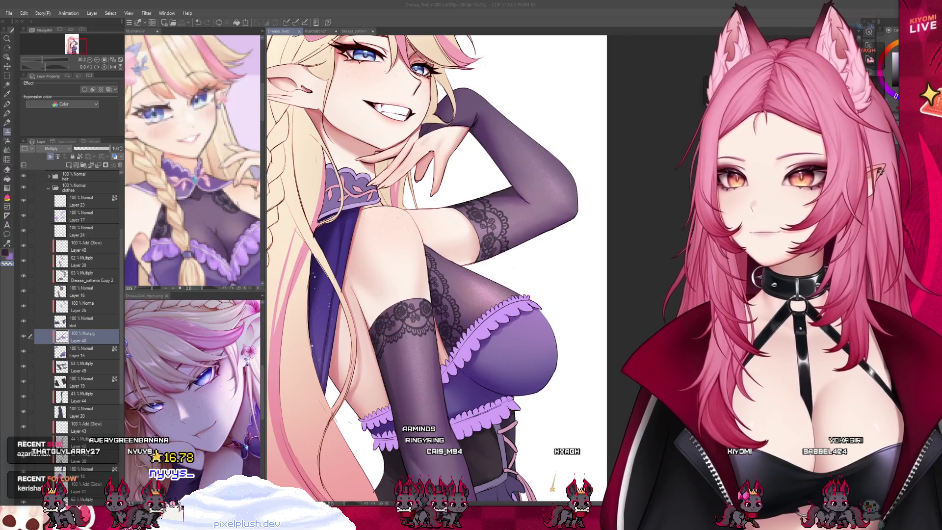
scroll(436, 265, down, 5)
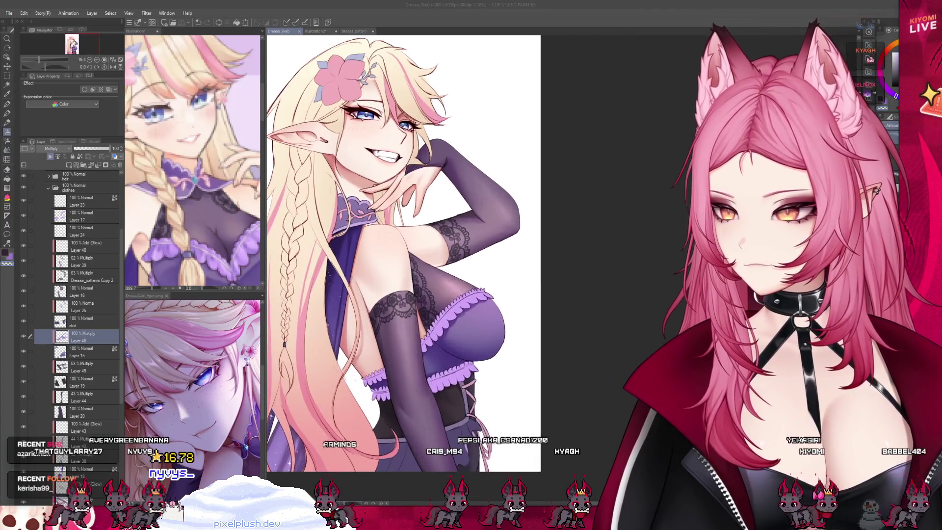
scroll(412, 265, up, 2)
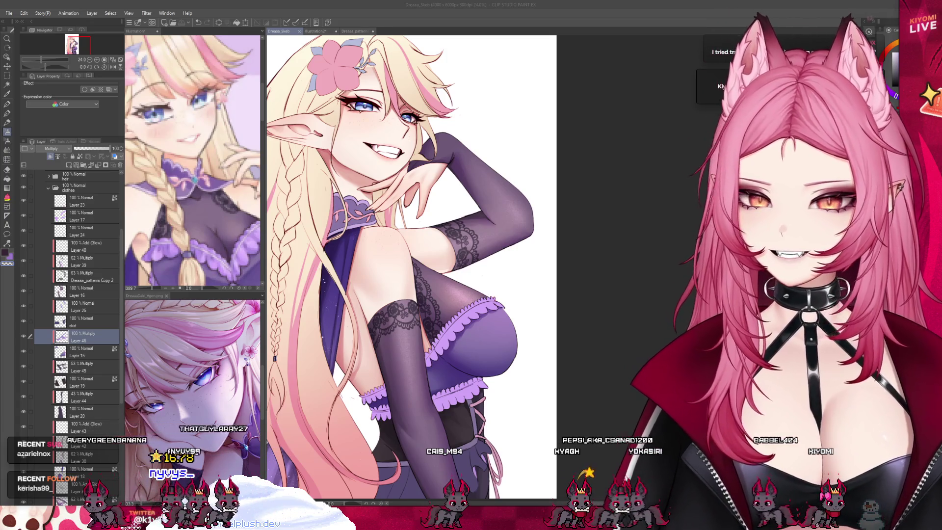
scroll(397, 240, down, 2)
scroll(397, 240, up, 1)
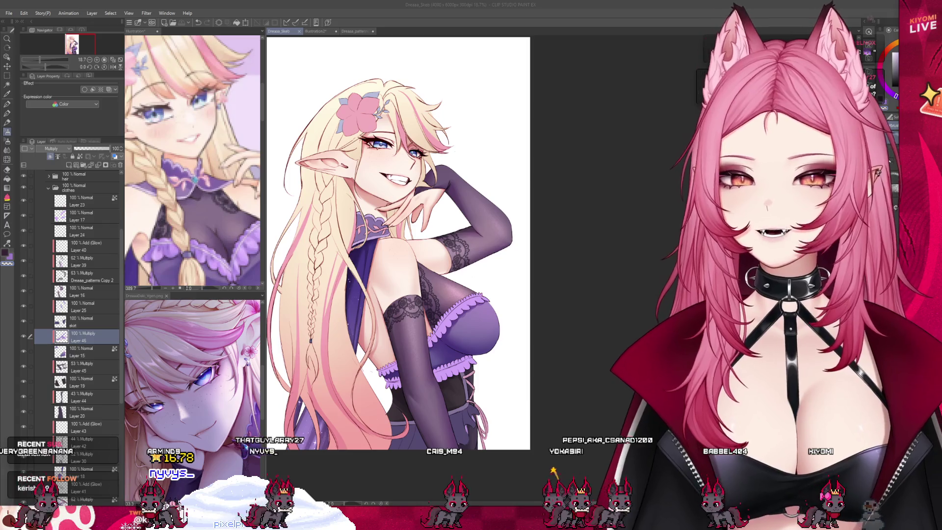
scroll(412, 245, up, 3)
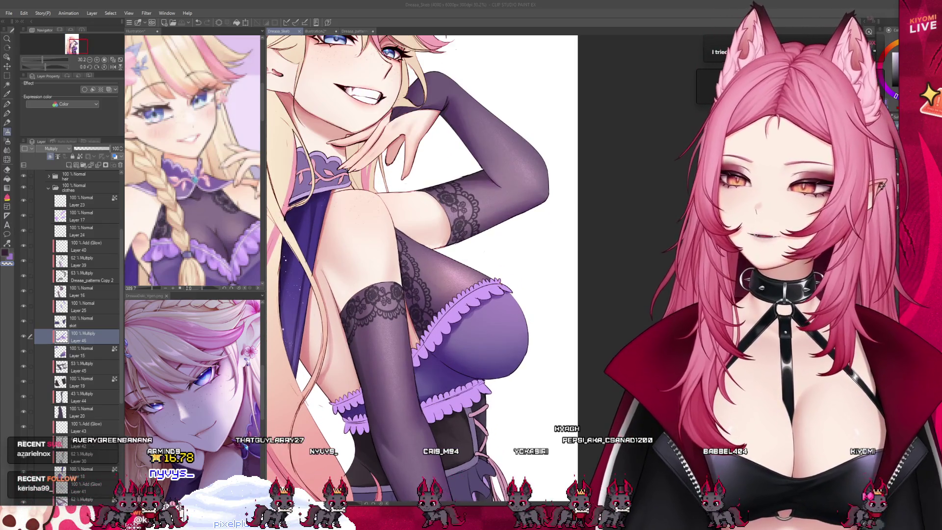
drag(109, 148, 103, 148)
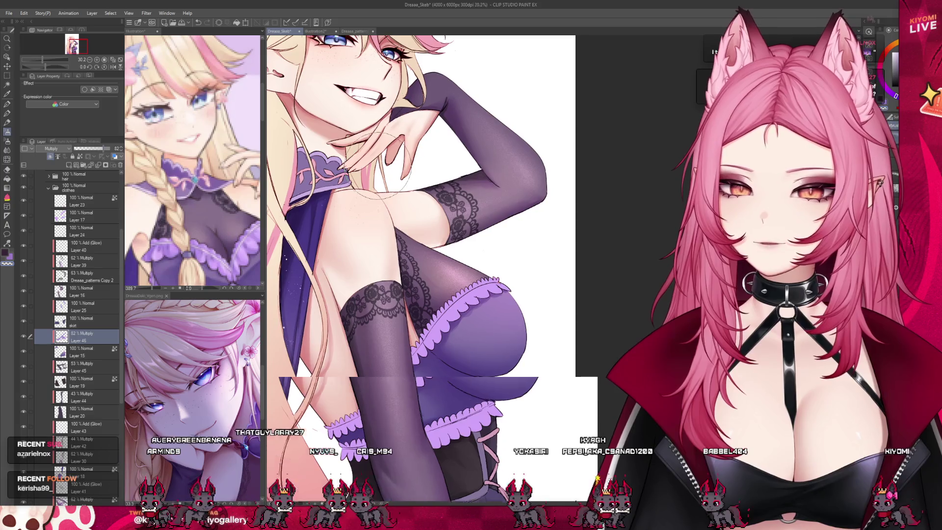
scroll(402, 240, down, 1)
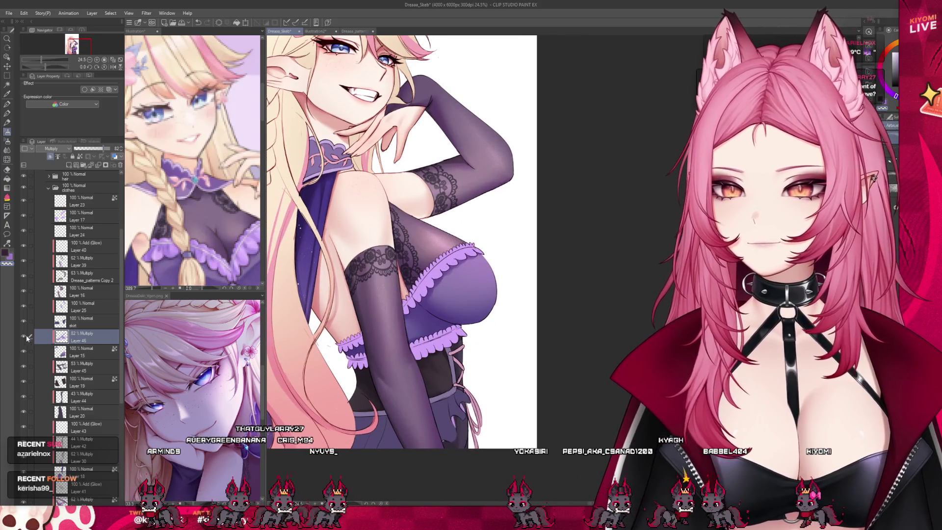
scroll(500, 259, up, 1)
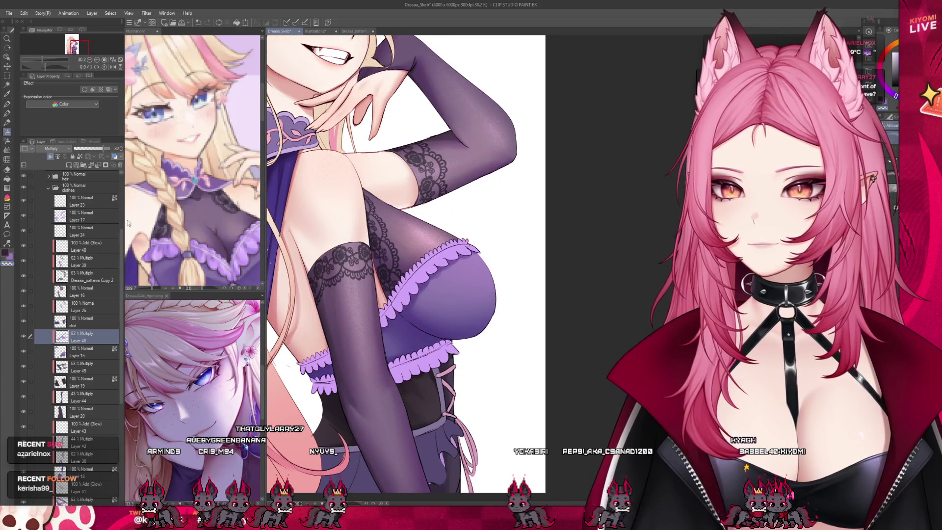
click(69, 164)
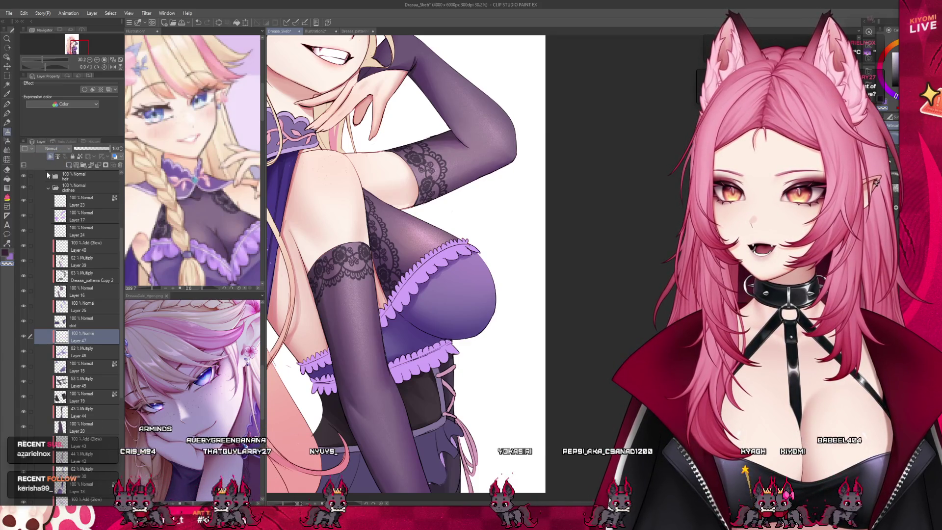
Step: Scroll through the Layer palette to review the stack around Layers 46 and 47
scroll(431, 309, up, 2)
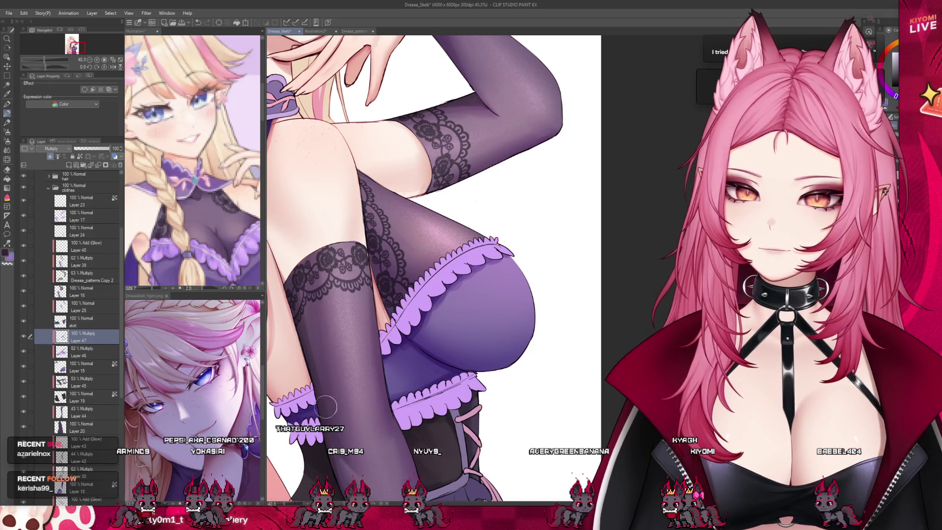
scroll(369, 321, down, 3)
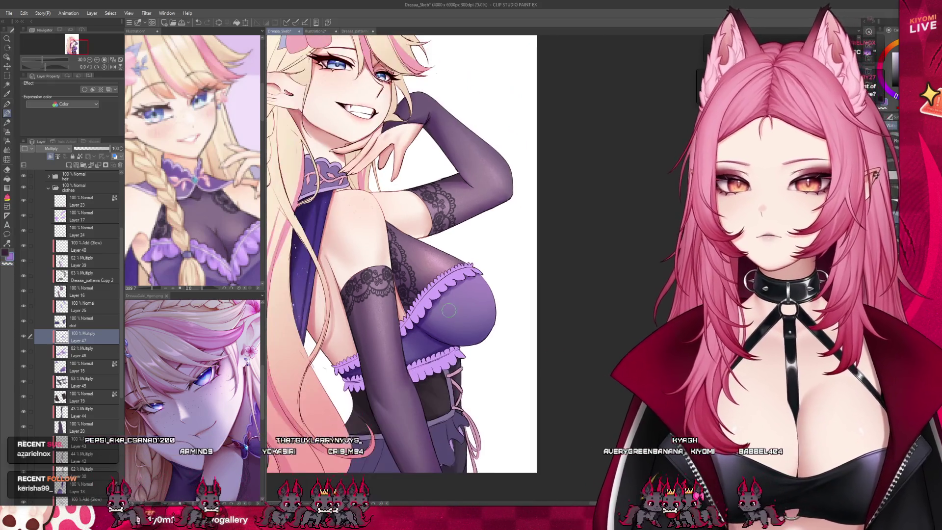
scroll(441, 280, up, 2)
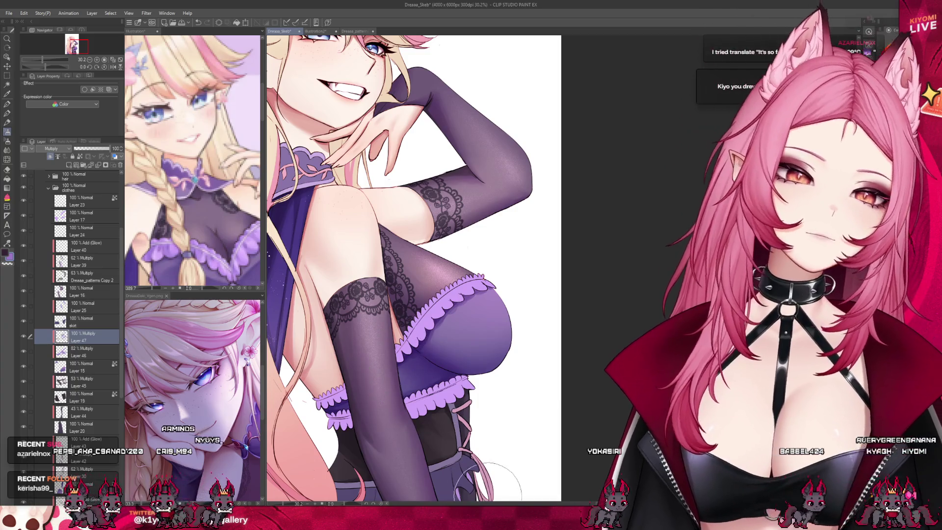
scroll(527, 362, down, 3)
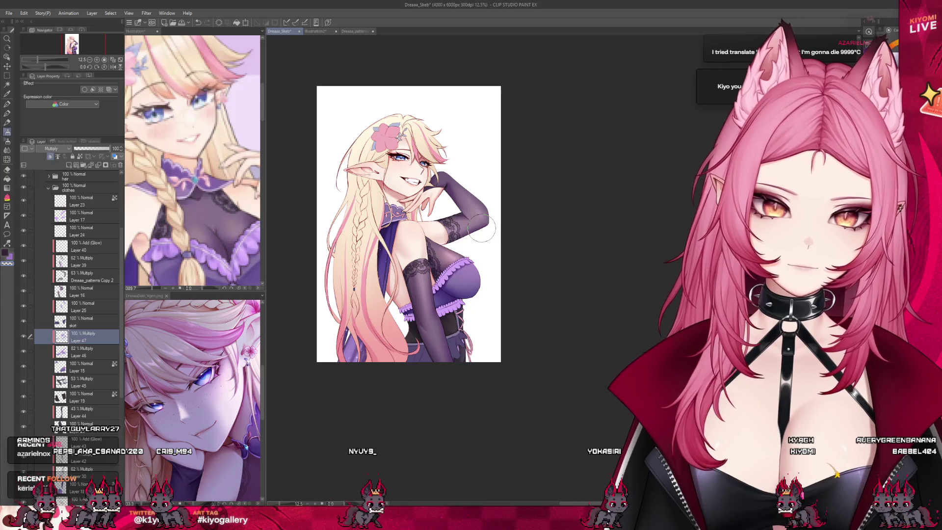
scroll(482, 228, up, 2)
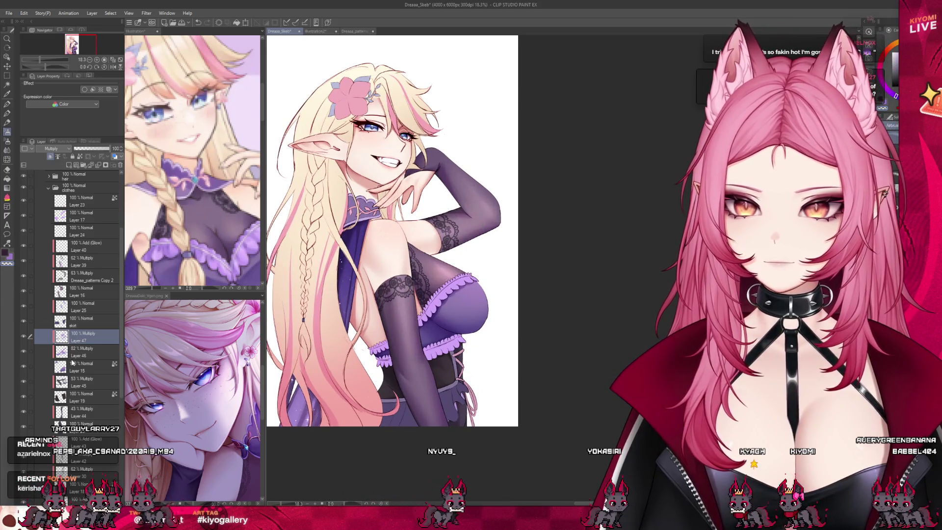
Step: Toggle Layers 47 and 46 off and on to compare, restoring Layer 46 to 82% Multiply
click(24, 337)
click(22, 349)
click(22, 349)
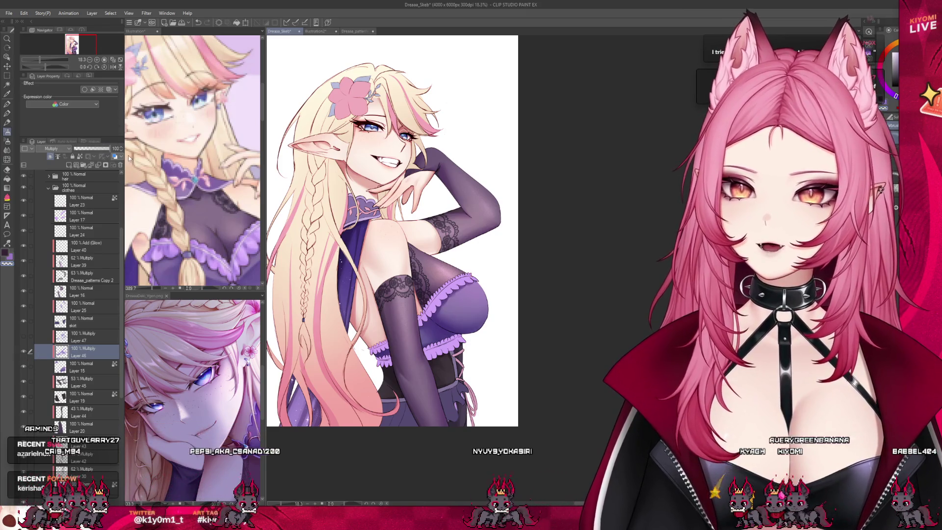
scroll(423, 321, up, 3)
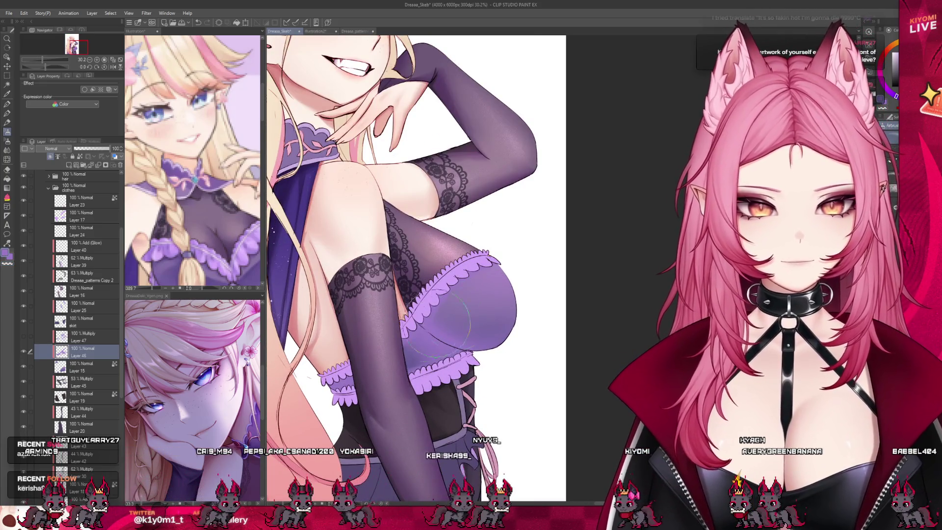
key(ctrl+z)
Step: Switch to a different painting tool with the E shortcut
scroll(551, 375, down, 3)
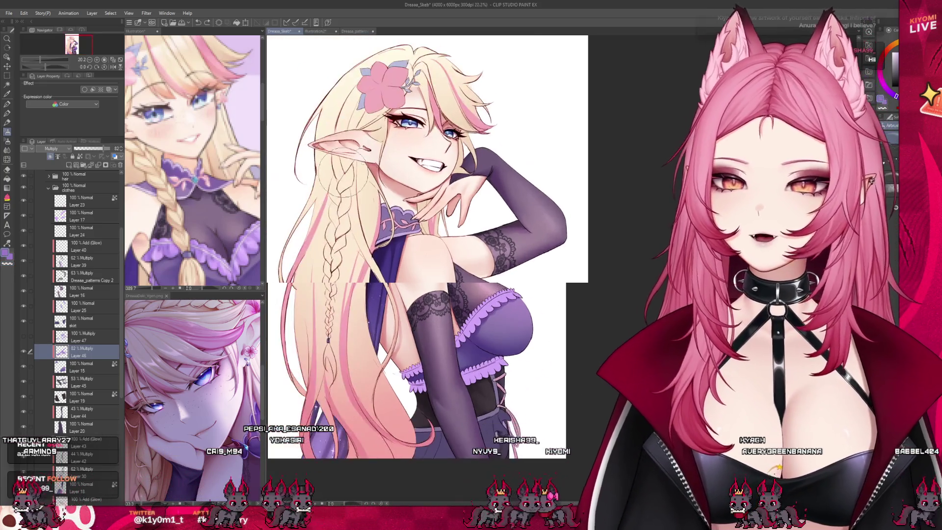
scroll(410, 285, up, 4)
scroll(502, 227, up, 2)
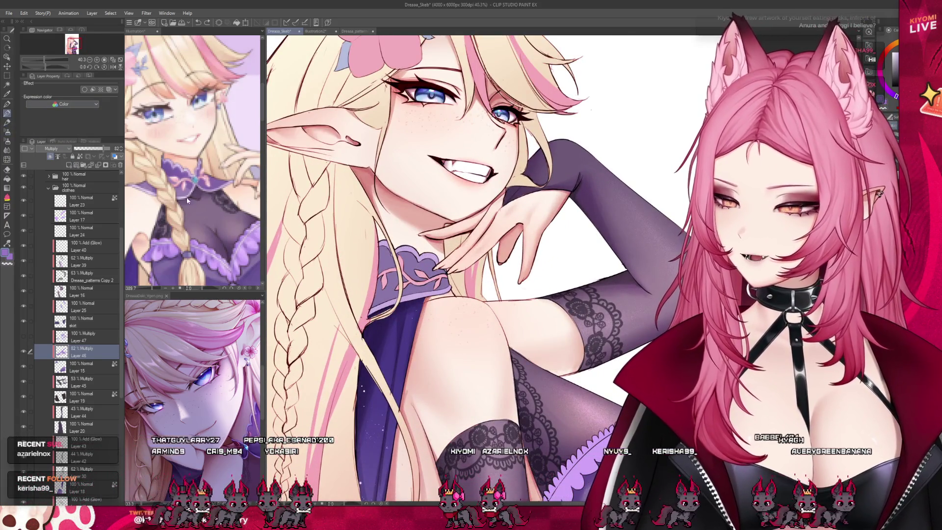
scroll(434, 199, up, 2)
scroll(434, 199, up, 1)
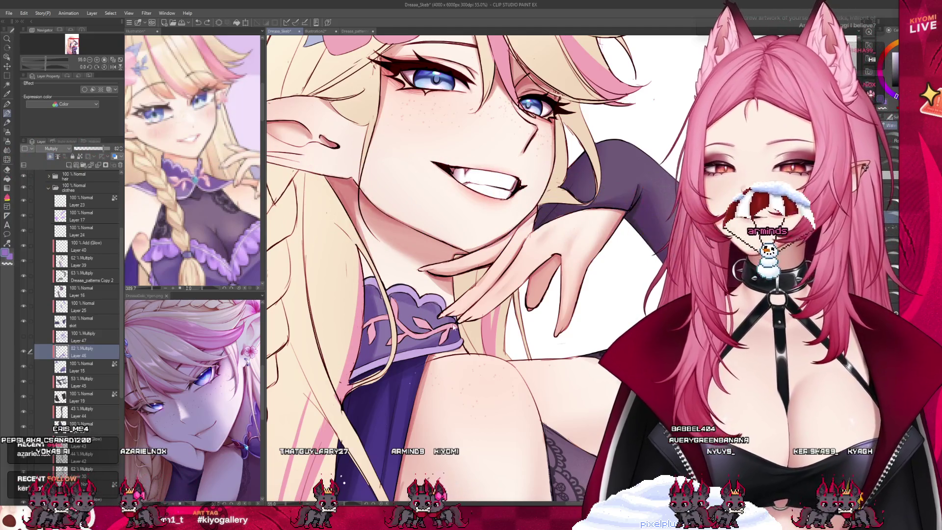
key(e)
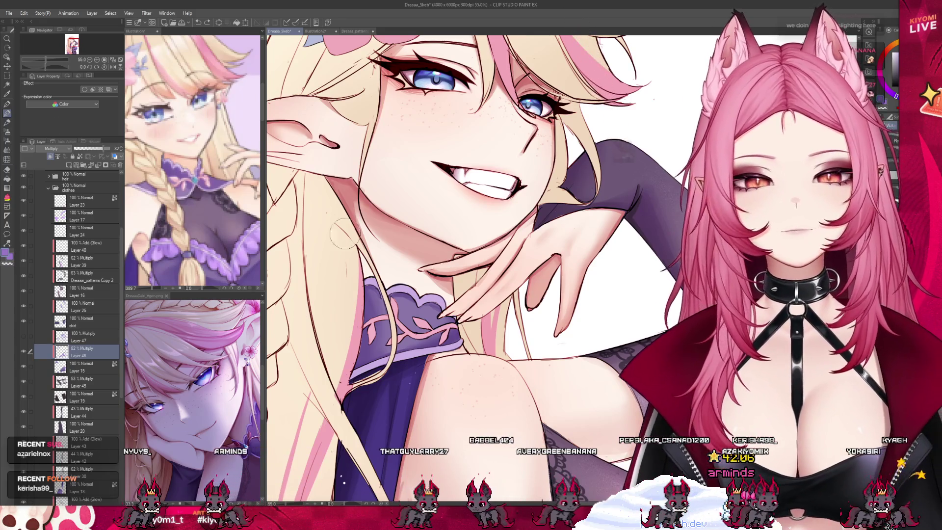
Step: Scroll the view with the large brush selected, leaving the artwork unchanged
scroll(345, 235, down, 4)
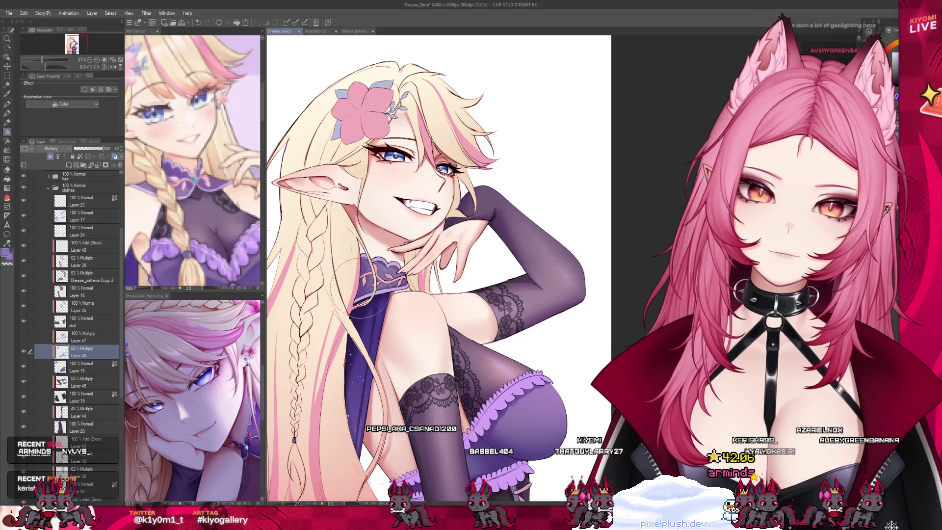
Step: Select the Layer 47 shading layer and save the illustration with Ctrl+S
scroll(393, 285, down, 3)
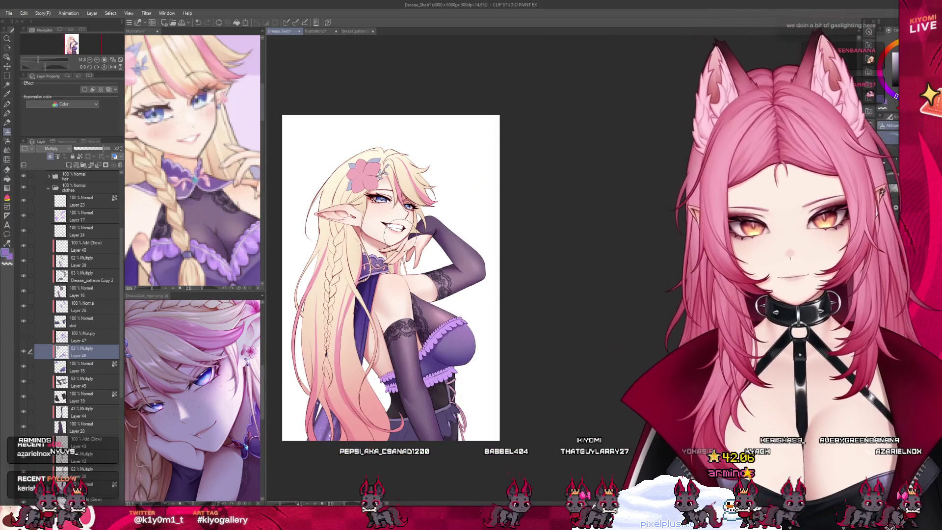
scroll(393, 284, up, 1)
scroll(385, 242, up, 1)
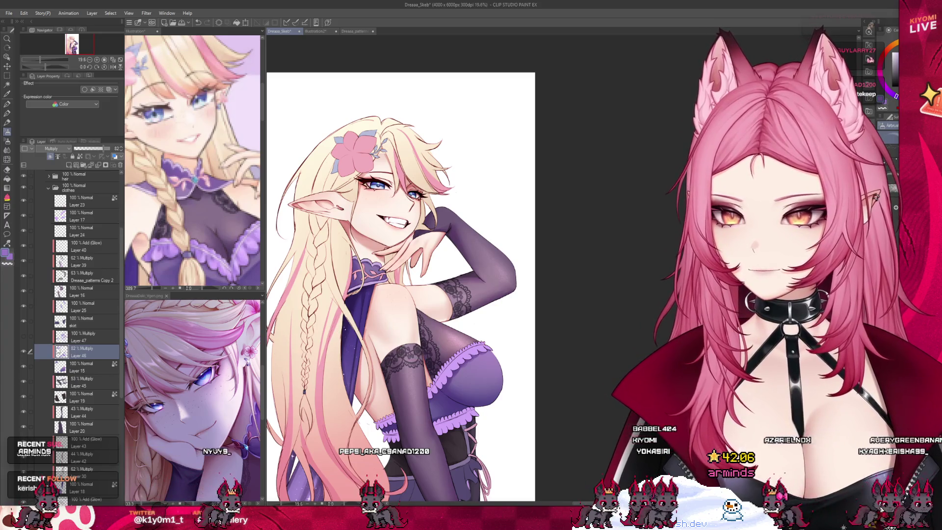
click(36, 339)
scroll(339, 221, up, 4)
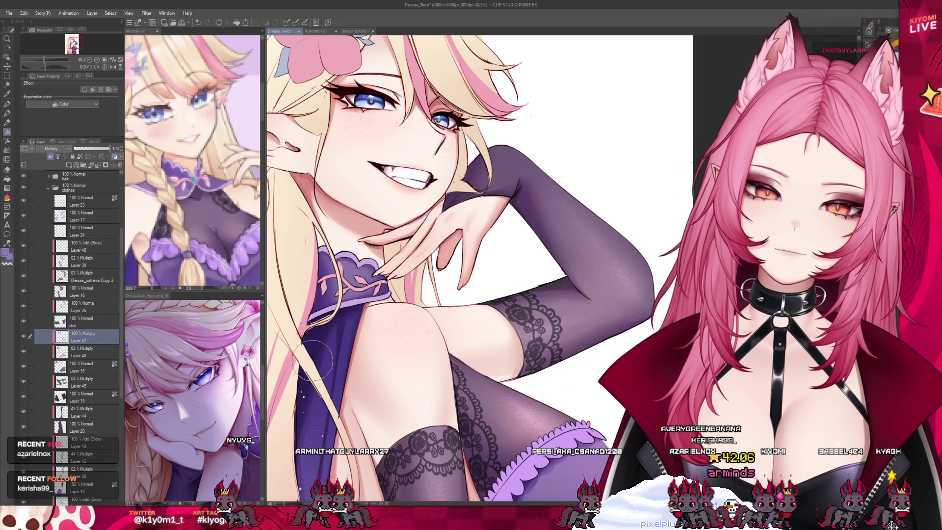
scroll(417, 326, down, 2)
scroll(336, 337, down, 3)
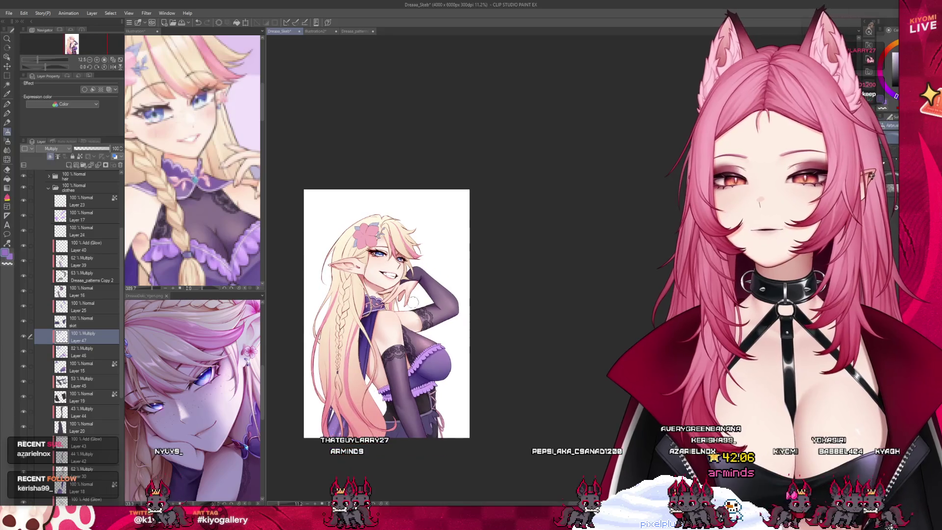
scroll(374, 325, up, 2)
scroll(336, 334, up, 1)
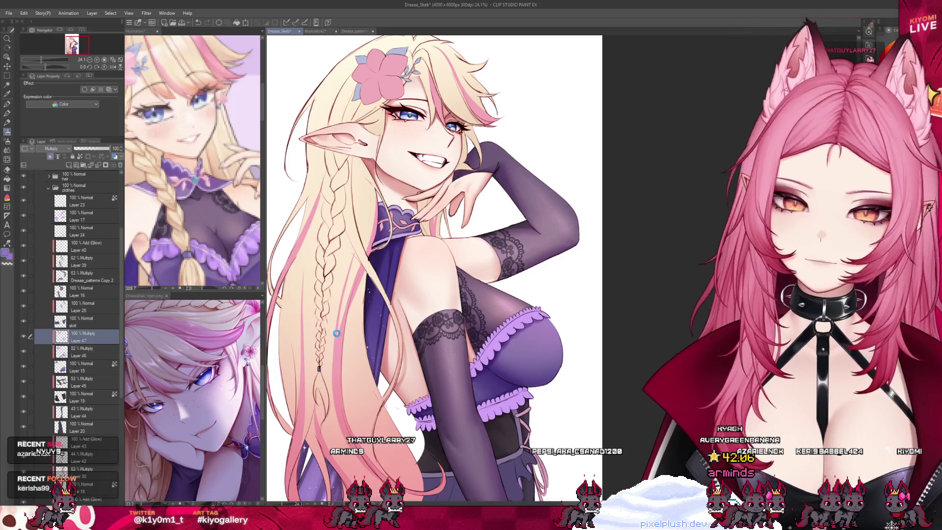
key(ctrl+s)
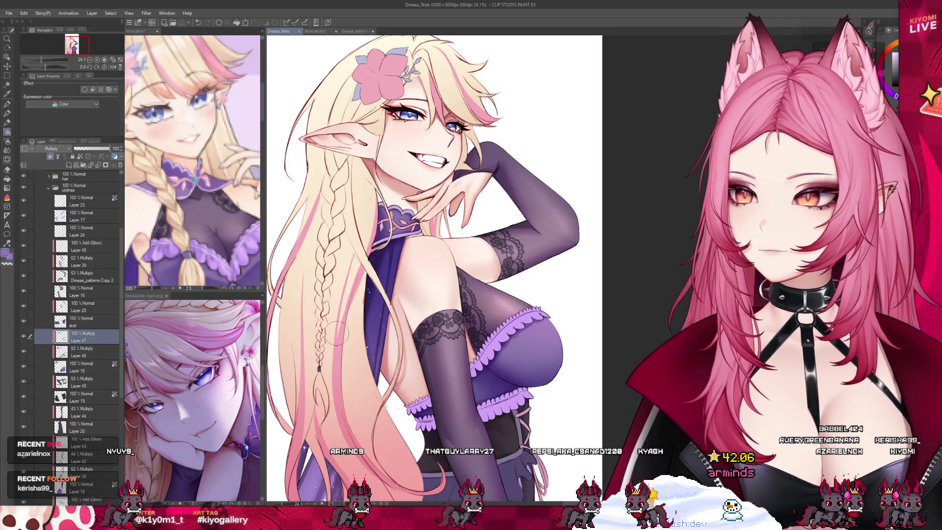
Step: Select Layer 25 in the clothes folder and add a new Layer 48 above it
scroll(430, 311, down, 2)
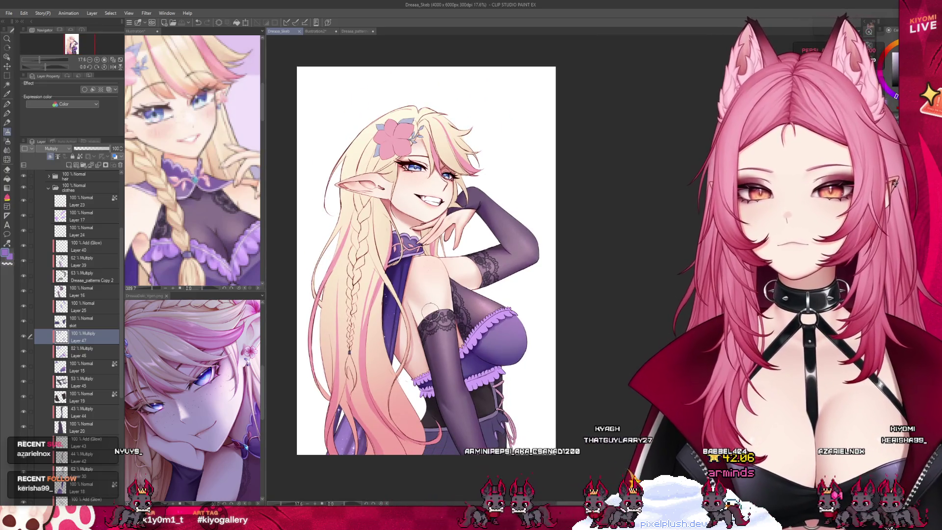
click(68, 320)
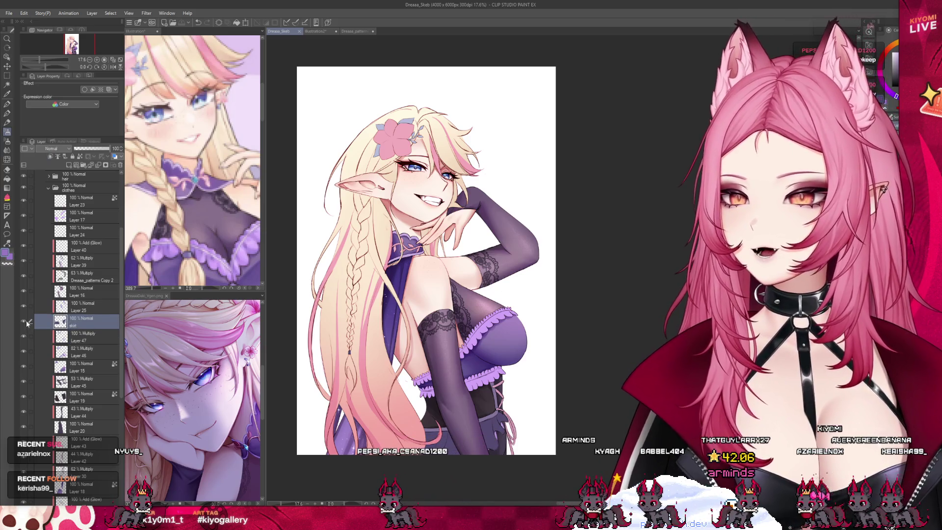
scroll(426, 260, down, 1)
click(26, 308)
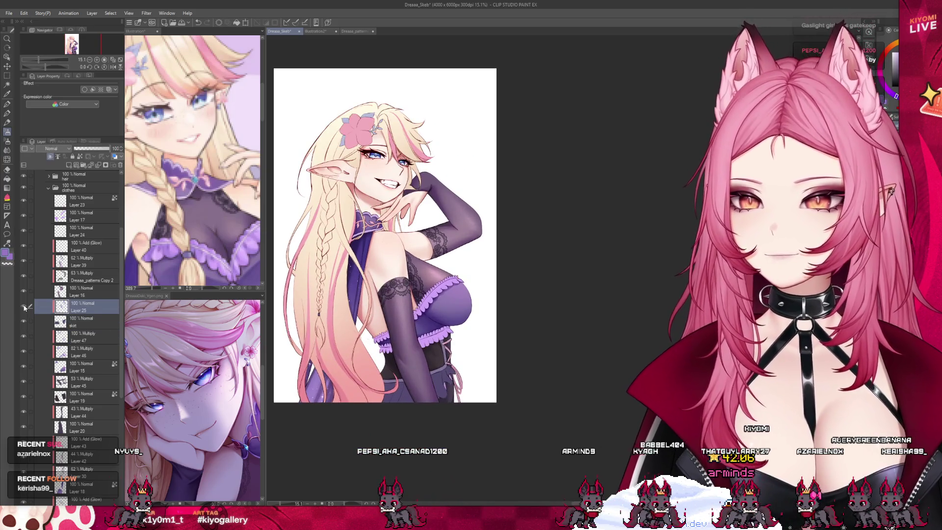
click(69, 166)
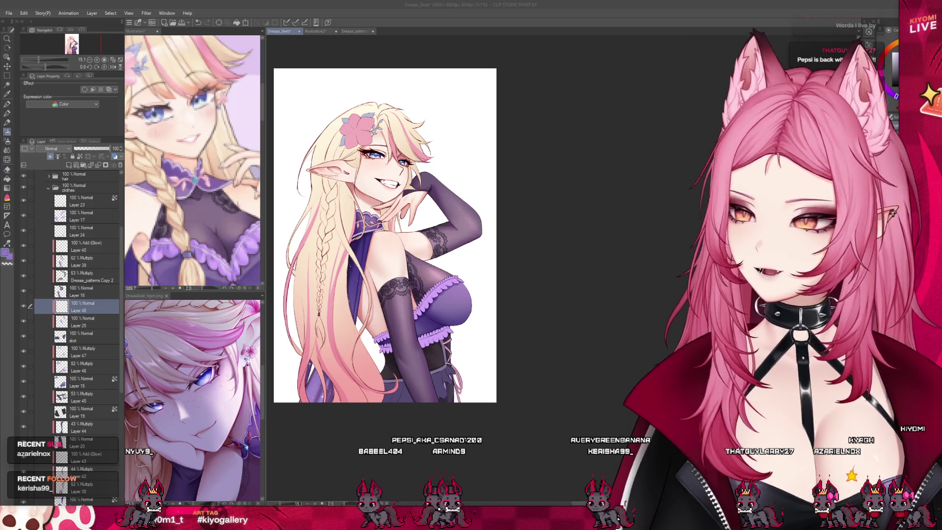
Step: On the Multiply layer, paint a darker shading stroke down the dark stocking on the arm
scroll(420, 353, up, 5)
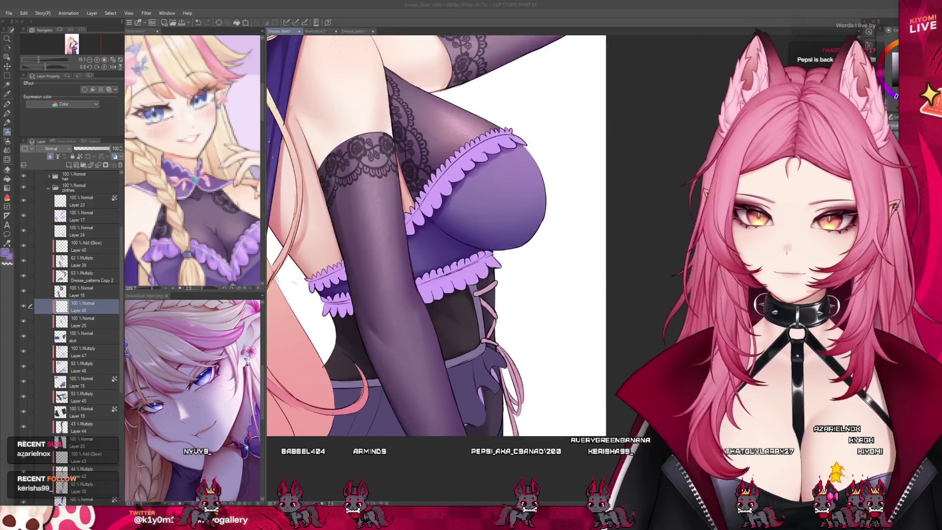
scroll(449, 248, down, 1)
scroll(56, 149, down, 2)
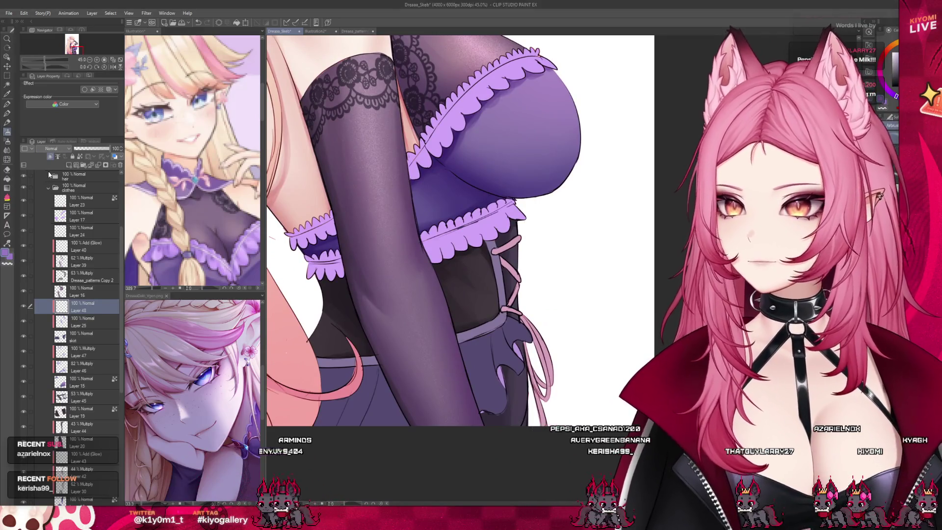
scroll(452, 250, up, 1)
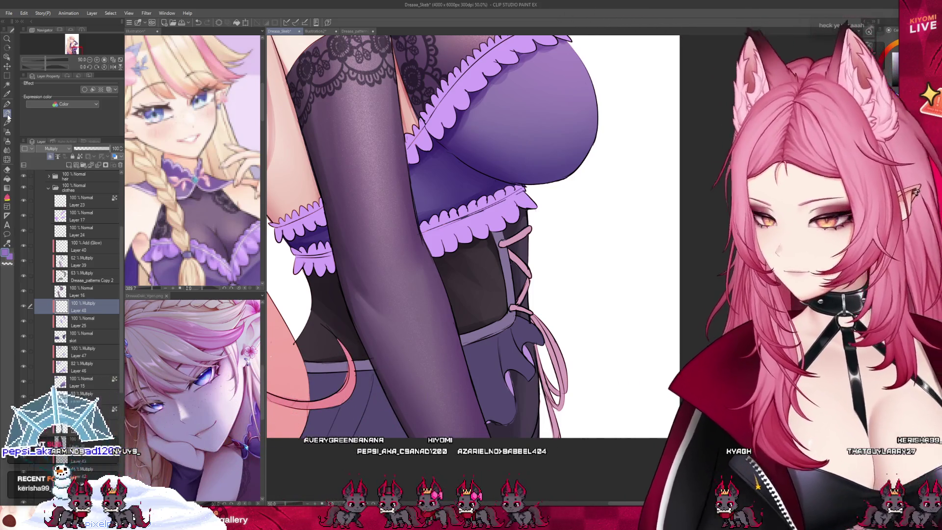
scroll(407, 184, down, 1)
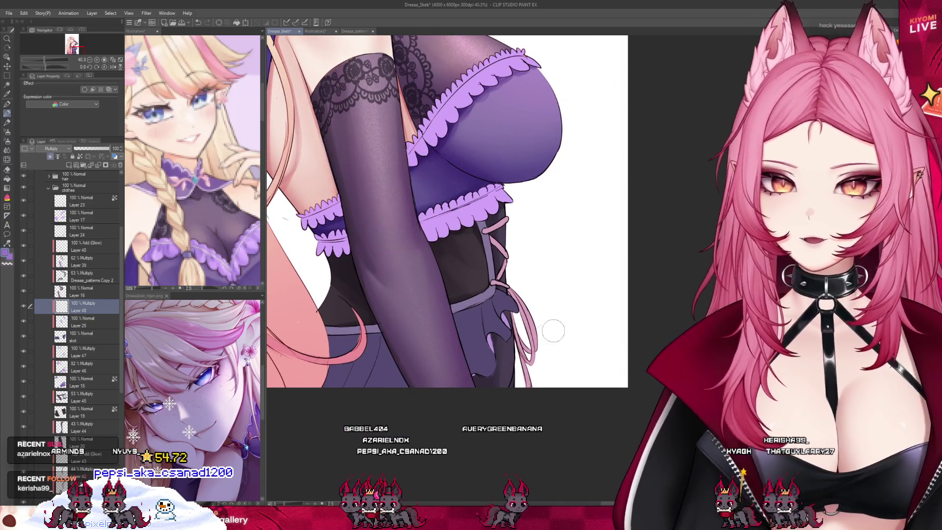
mouse_move(490, 316)
mouse_down()
mouse_move(483, 382)
mouse_move(489, 372)
mouse_up()
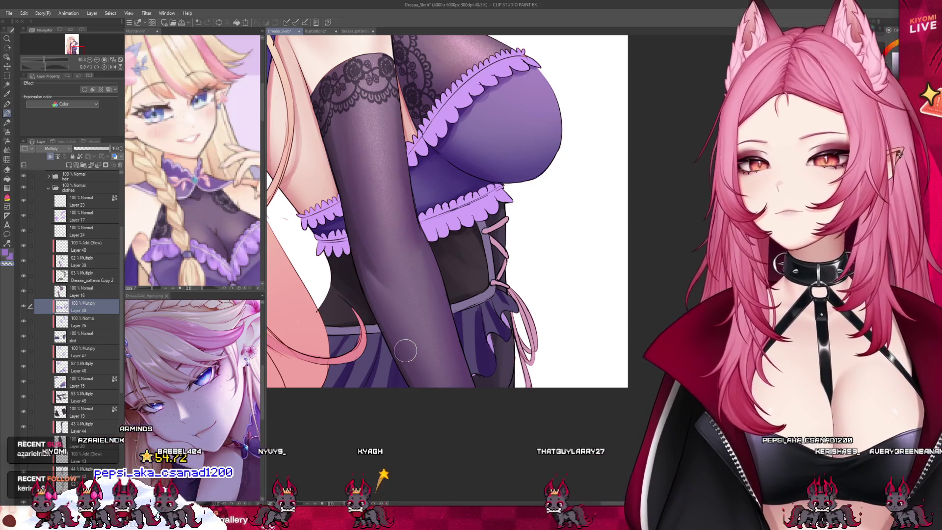
scroll(405, 350, down, 3)
scroll(489, 265, up, 1)
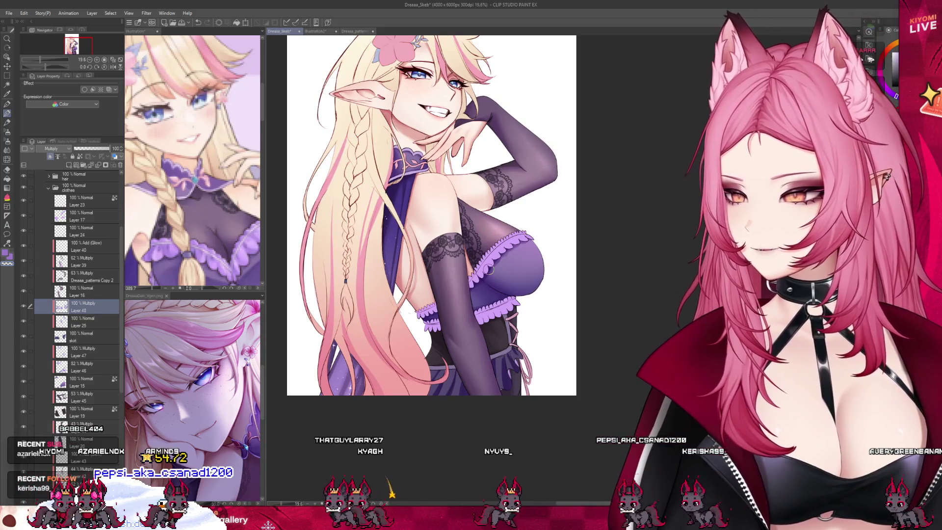
Step: Lower Layer 48's Multiply shading opacity to 52%
scroll(360, 393, down, 1)
scroll(360, 393, up, 1)
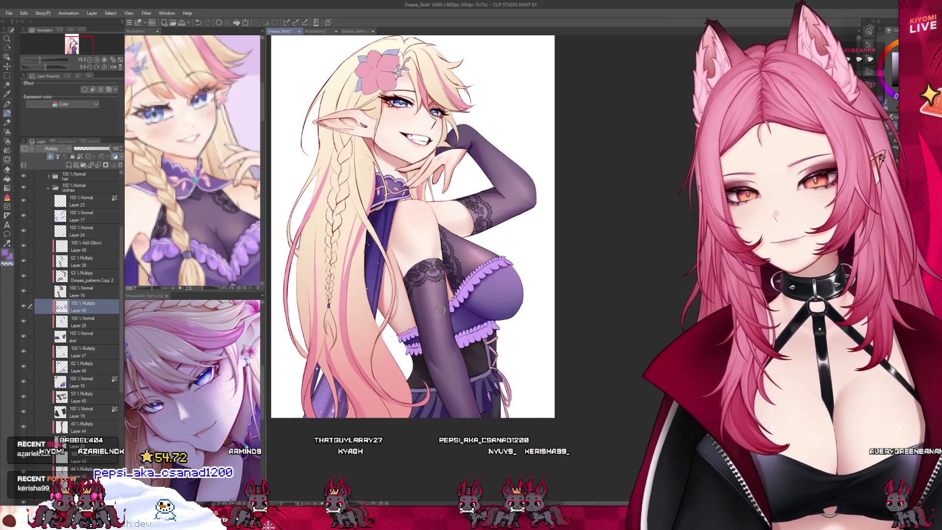
scroll(440, 310, up, 1)
click(91, 148)
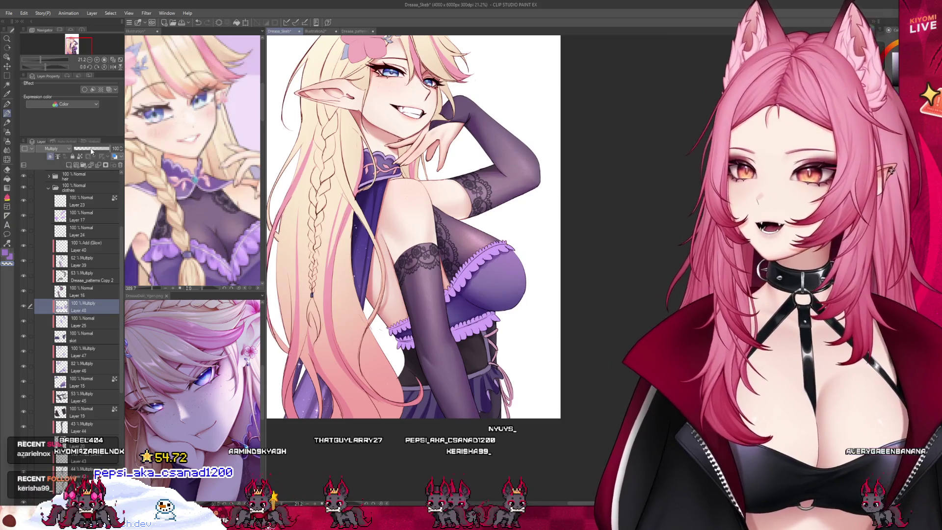
scroll(432, 414, up, 5)
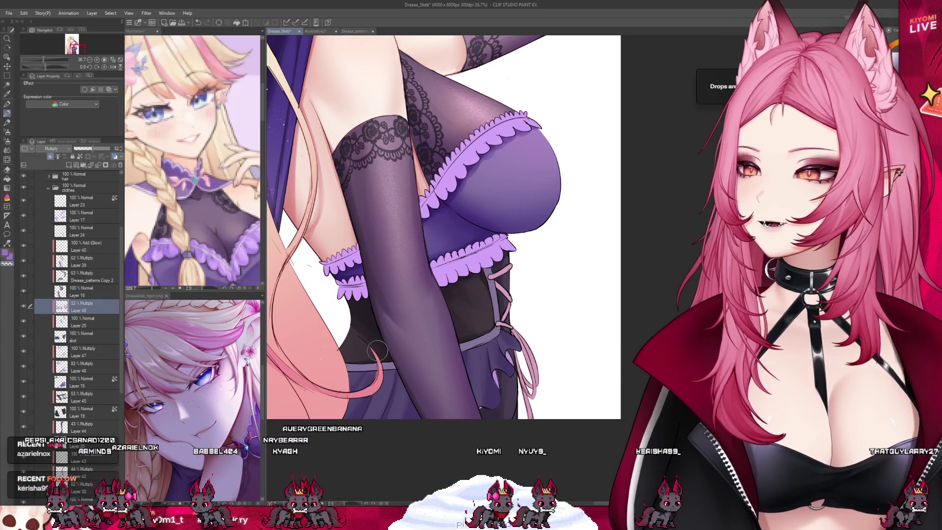
Step: Raise Layer 48's opacity to 64%, check the torso, then undo the change
scroll(483, 367, down, 4)
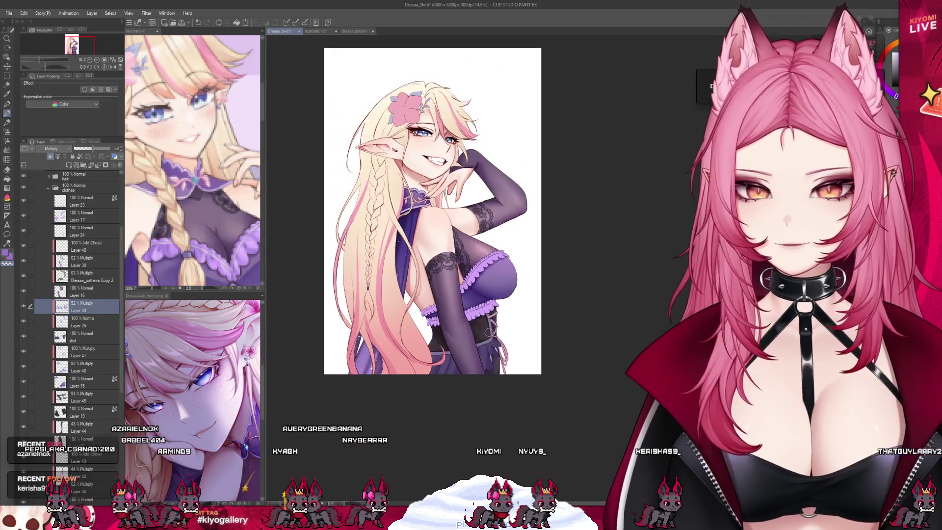
scroll(303, 313, up, 2)
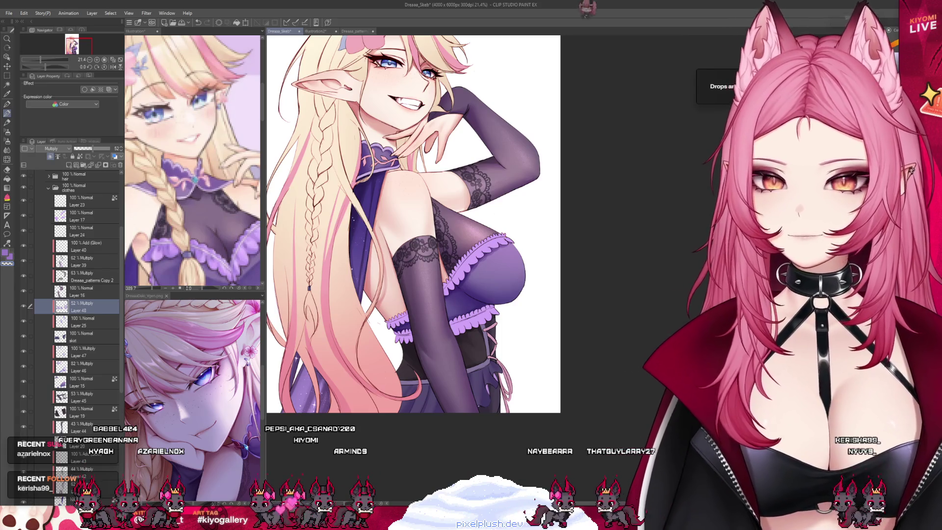
scroll(483, 388, up, 1)
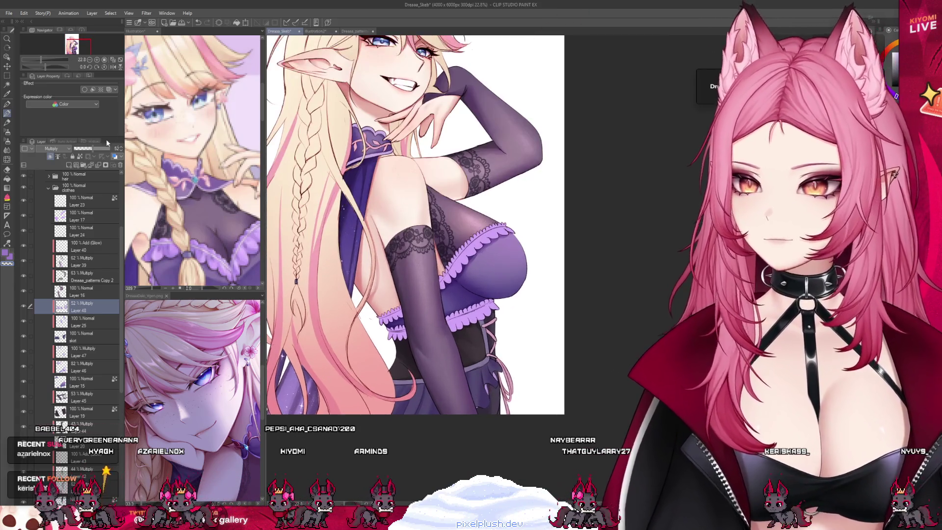
click(97, 148)
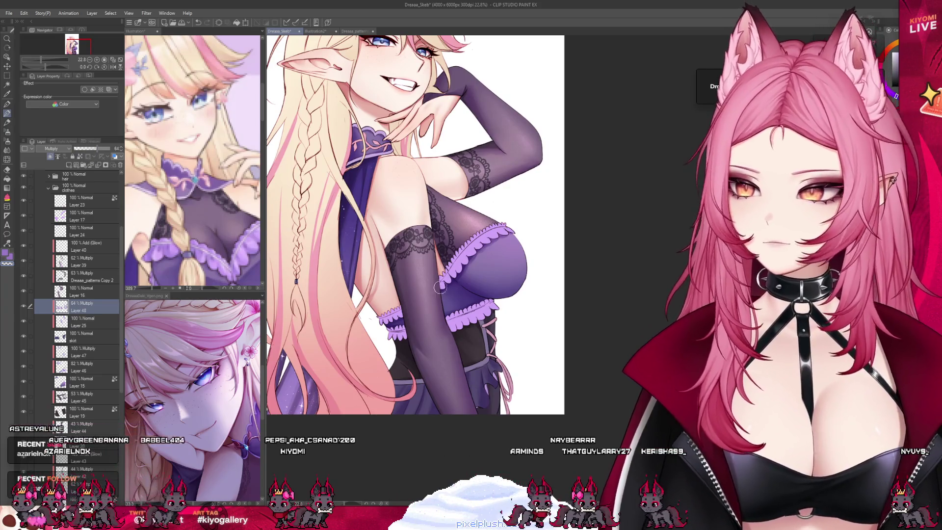
scroll(466, 384, up, 1)
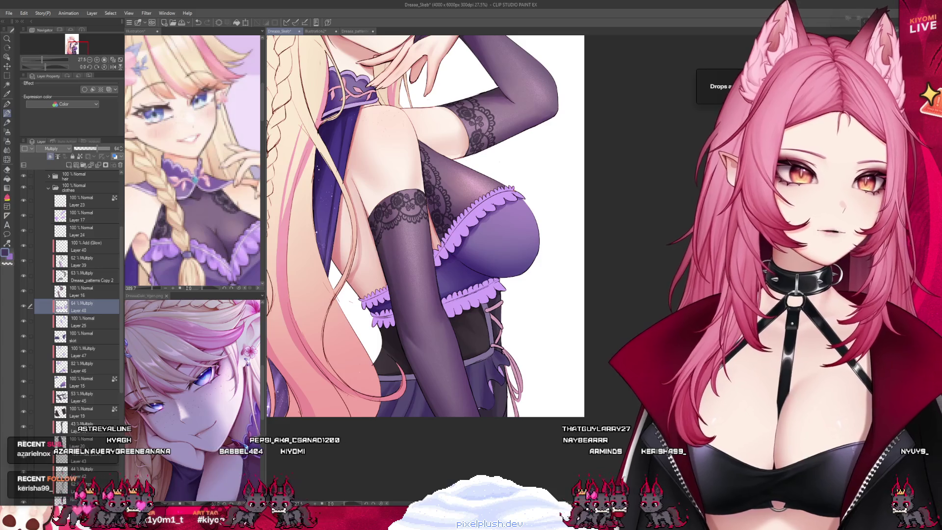
scroll(469, 401, up, 2)
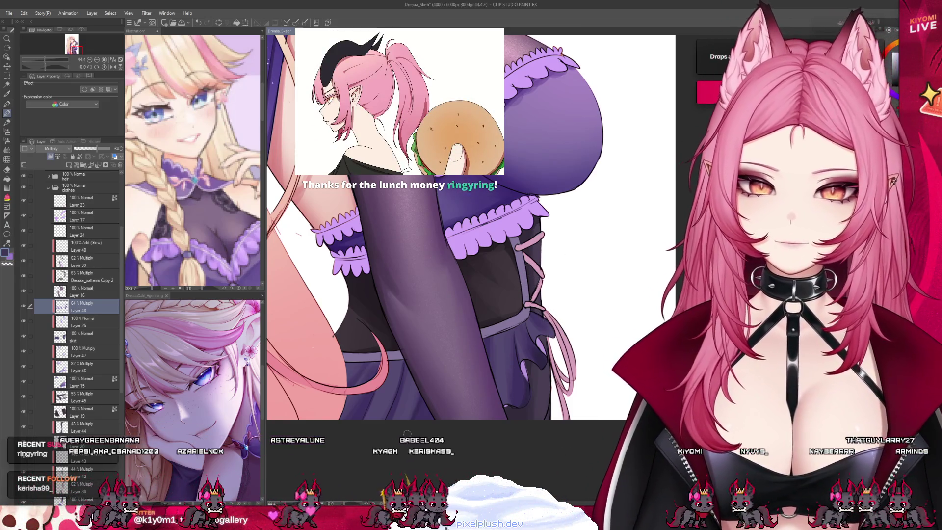
key(ctrl+z)
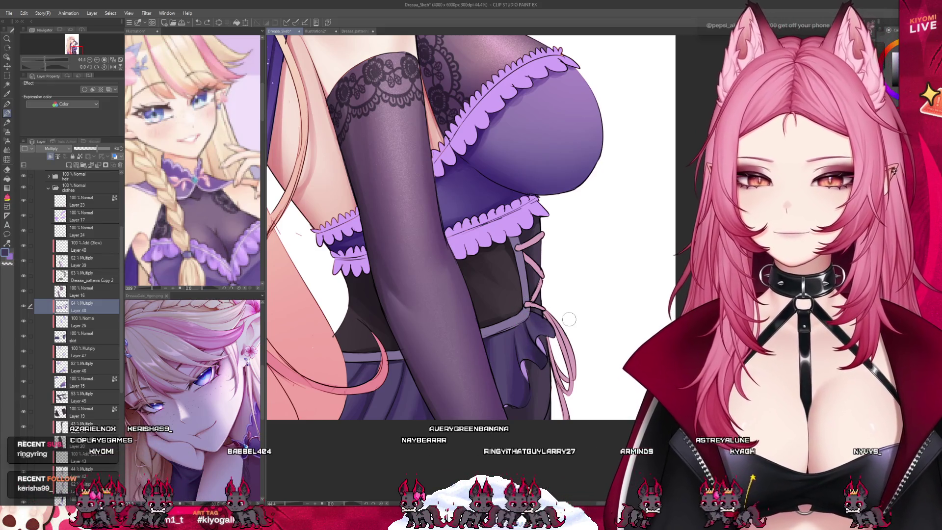
scroll(569, 319, down, 5)
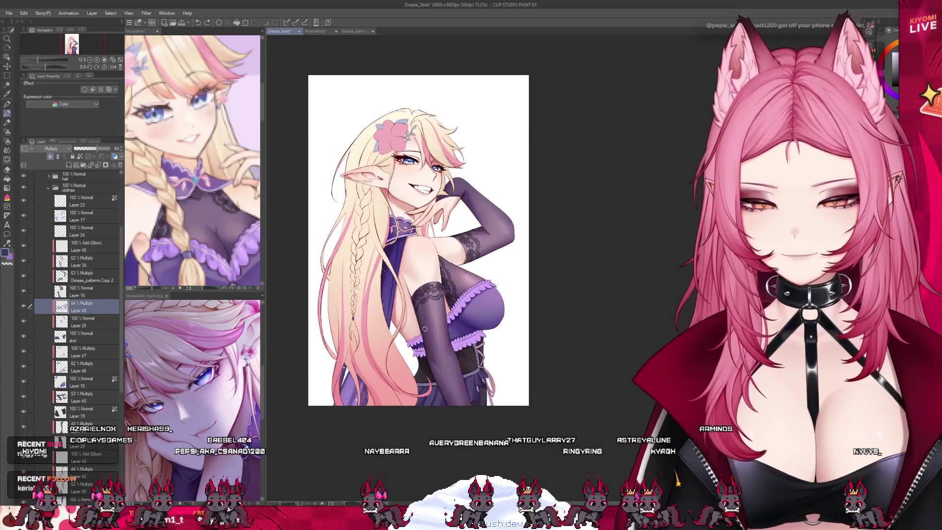
scroll(425, 328, up, 2)
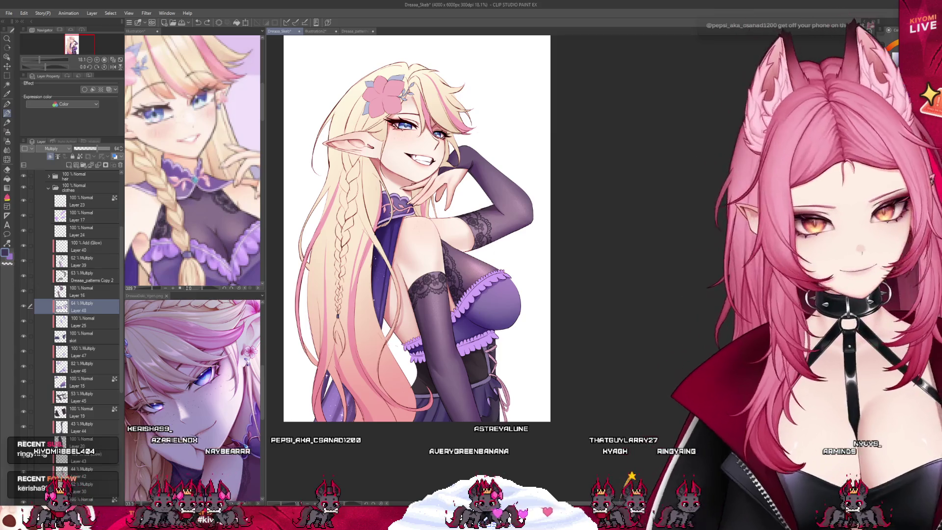
scroll(484, 365, up, 1)
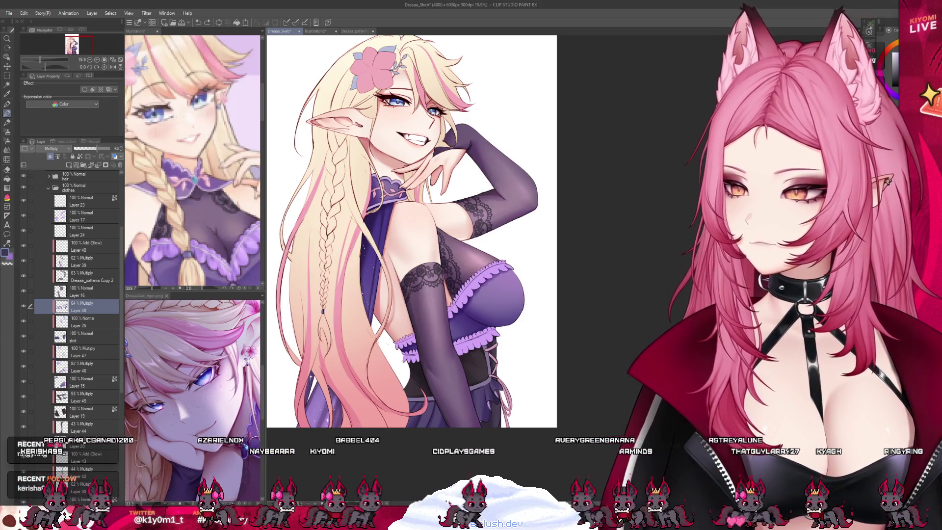
scroll(640, 335, down, 1)
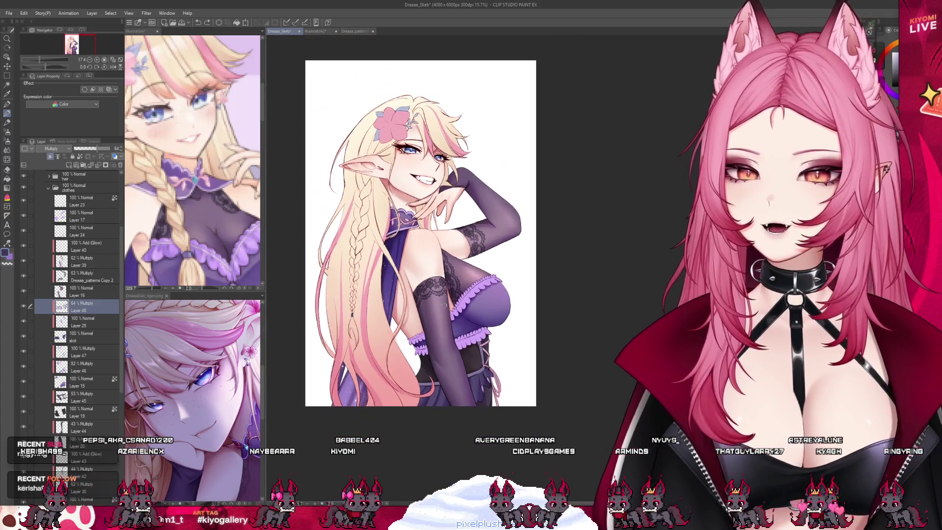
click(78, 292)
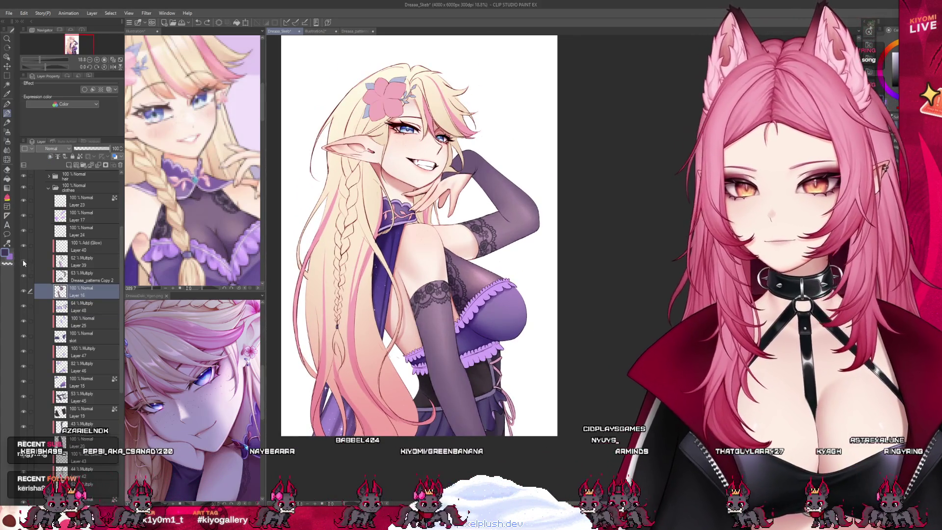
Step: Add a new Layer 49 above Layer 24, keeping Layer 24 selected
click(27, 246)
click(27, 232)
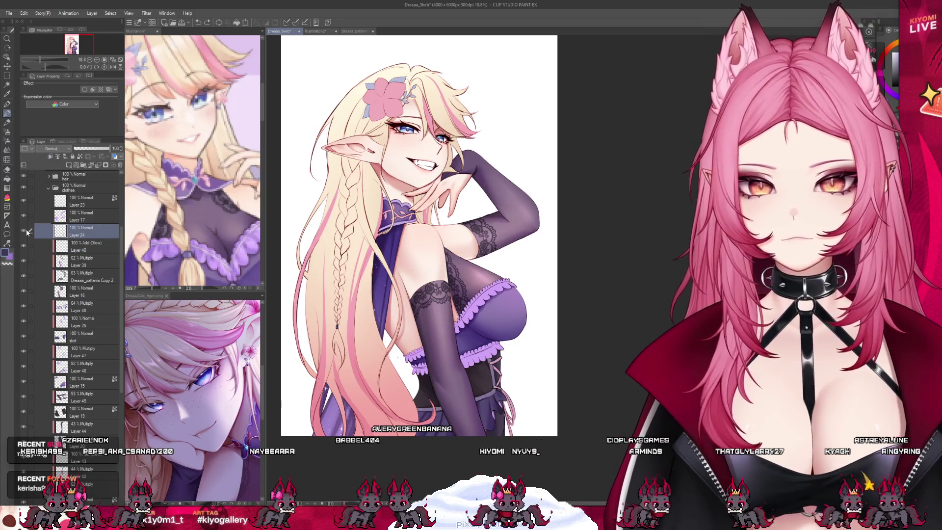
key(ctrl+shift+n)
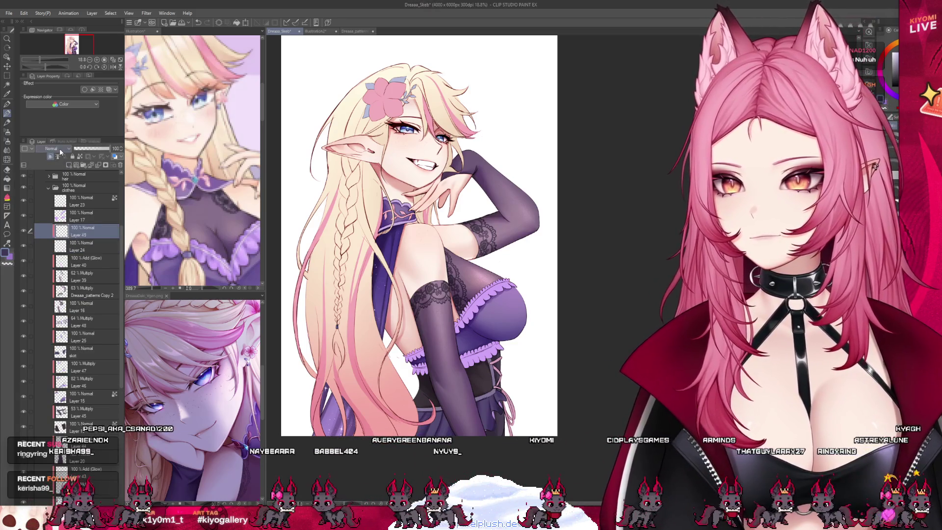
key(alt+bracketleft)
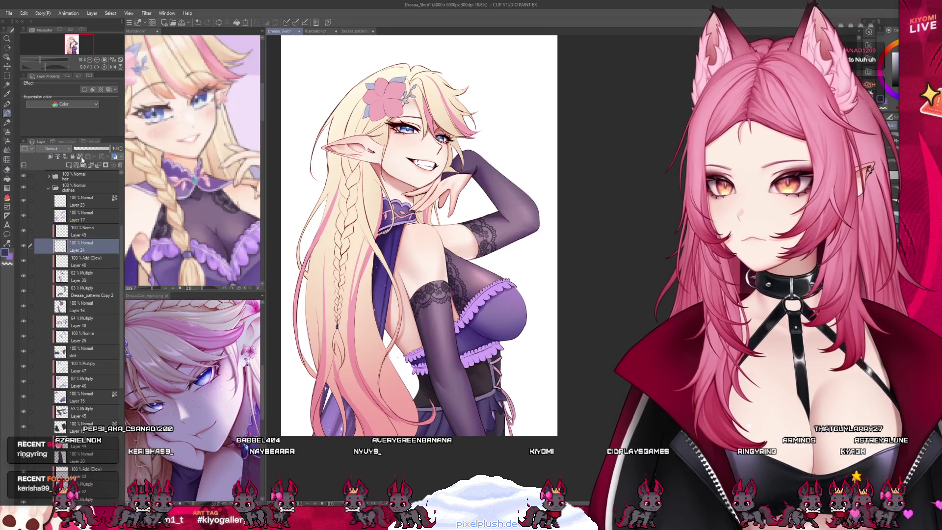
Step: With the brush, eyedrop the dress's purple as the painting colour
key(b)
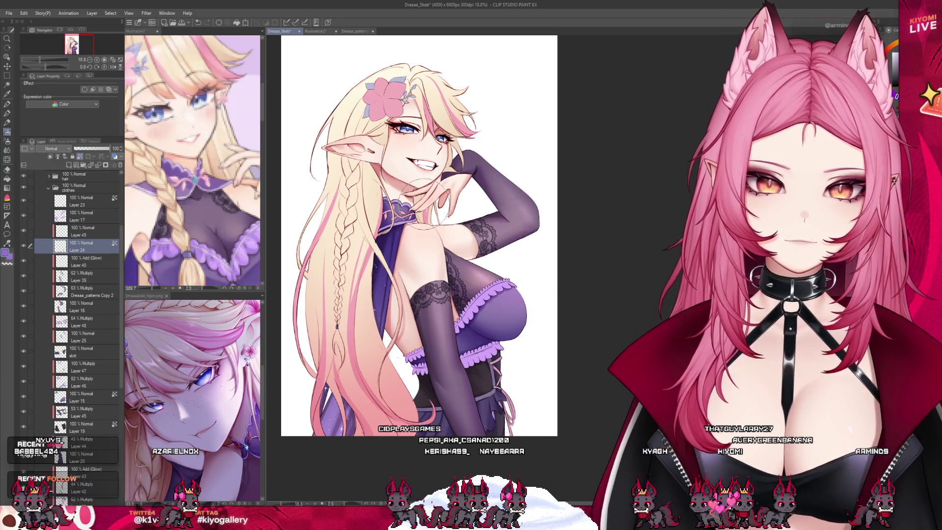
alt+click(397, 225)
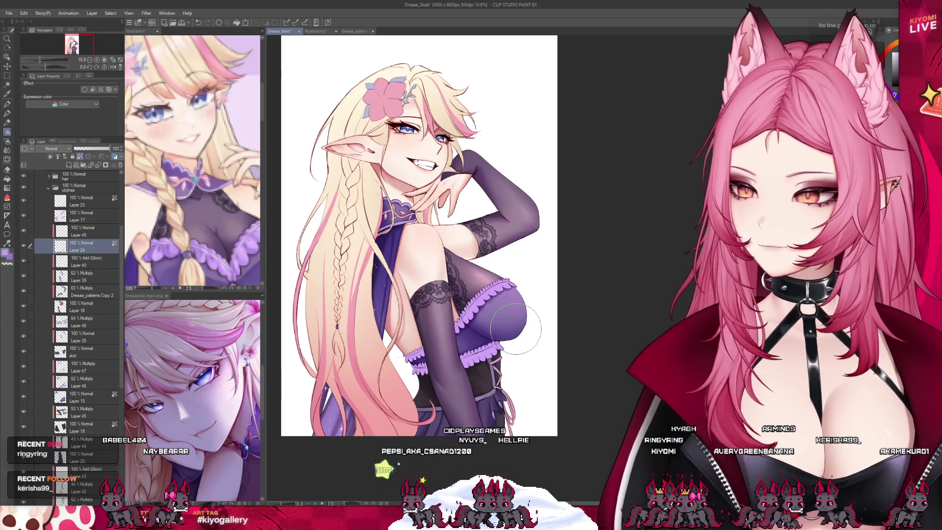
scroll(489, 316, up, 1)
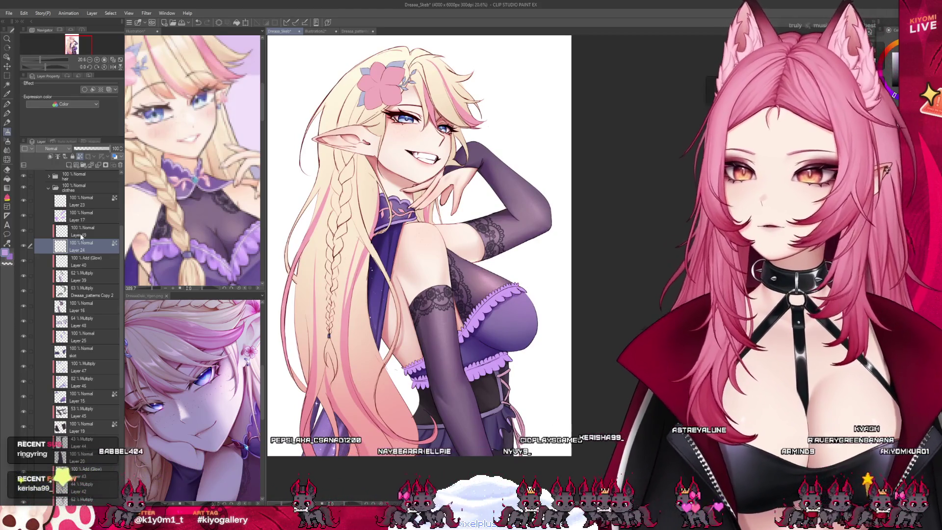
Step: Hide and re-show Layer 49 to compare the dress with and without it
click(70, 238)
click(23, 230)
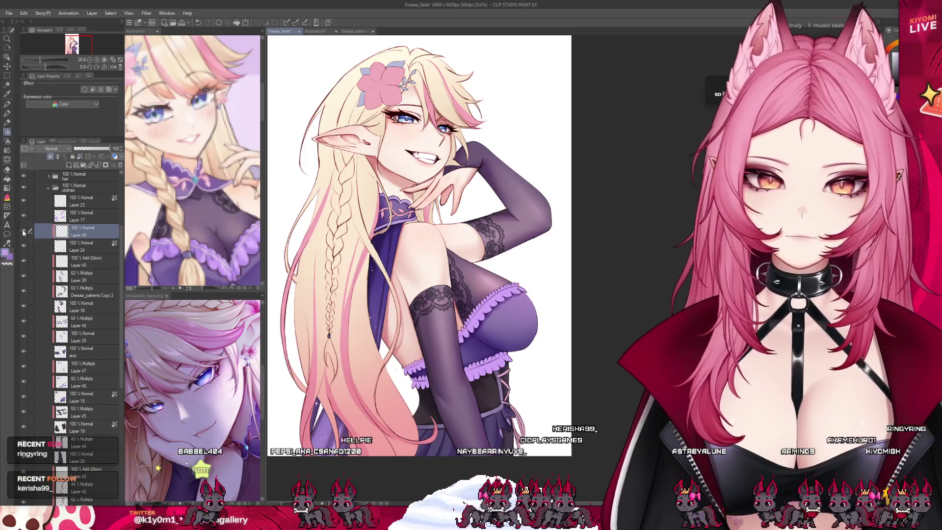
click(23, 231)
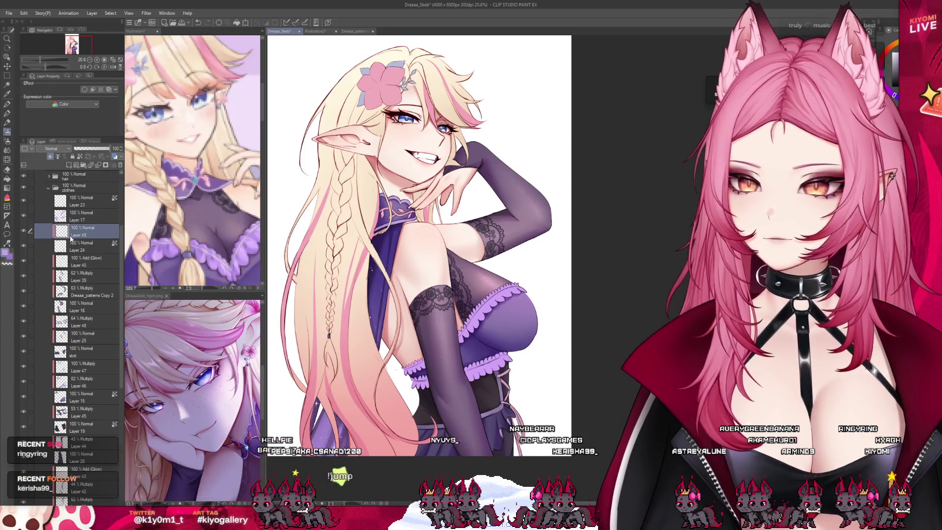
click(70, 245)
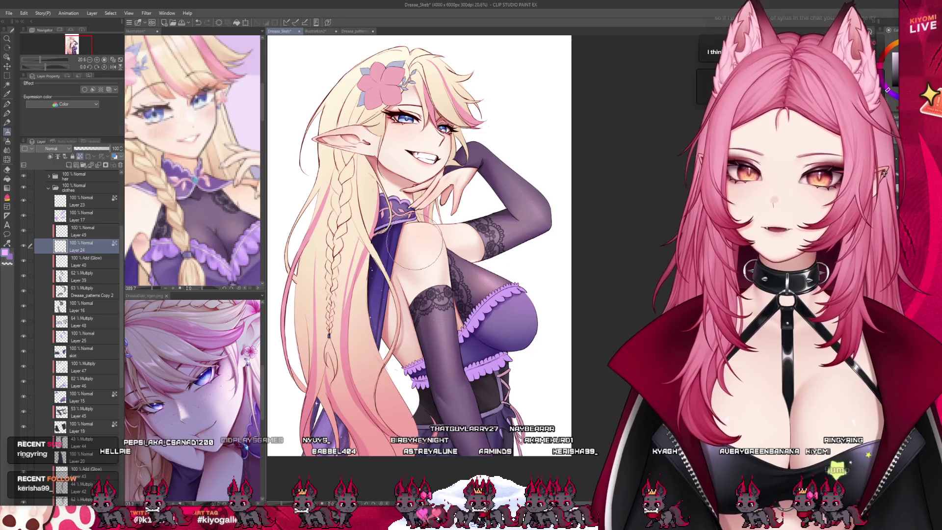
scroll(462, 185, up, 2)
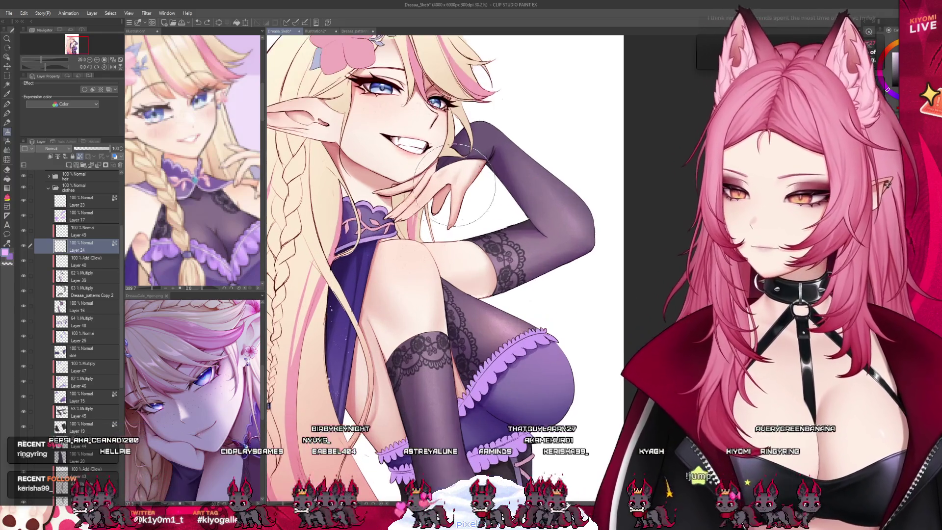
Step: Set Layer 49's blending mode to Multiply
click(82, 230)
click(54, 148)
click(54, 170)
Step: With the pen tool active, zoom and pan the view onto the character's face
key(p)
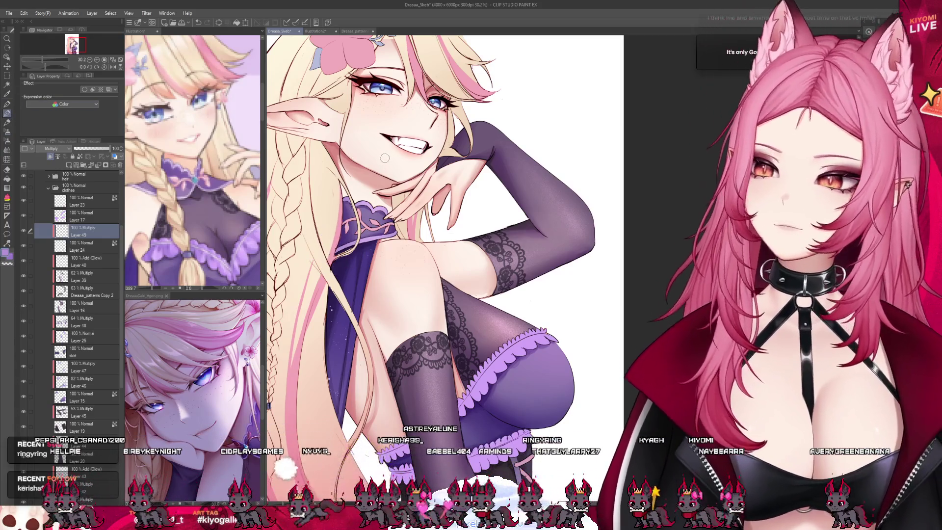
scroll(350, 154, up, 2)
scroll(371, 148, up, 3)
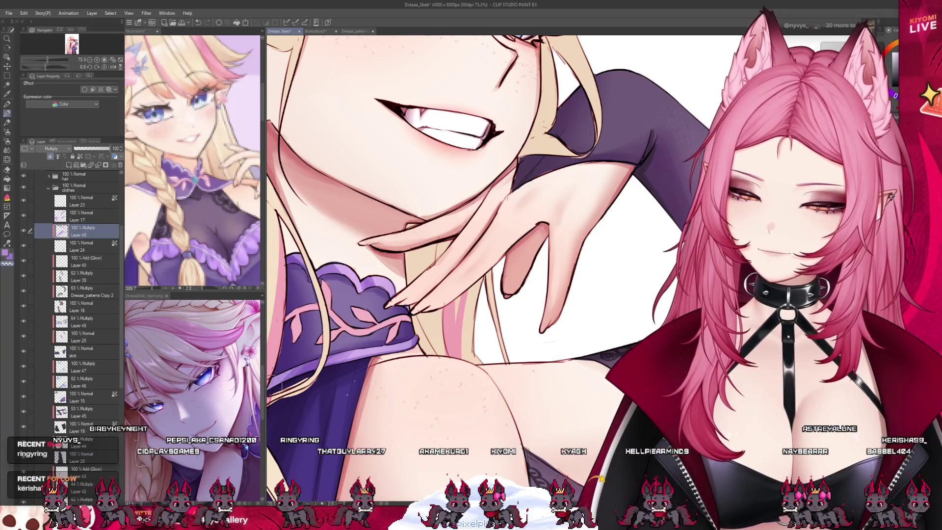
scroll(73, 294, up, 3)
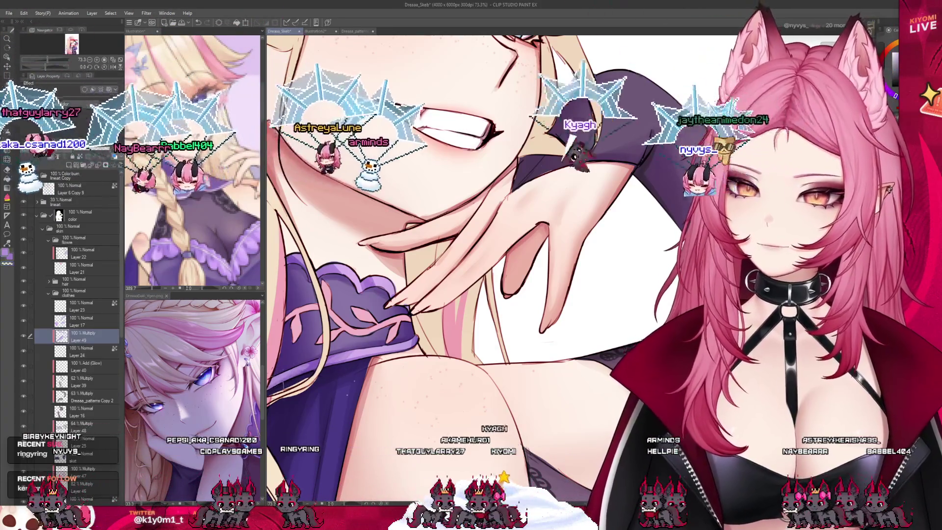
mouse_move(316, 361)
mouse_down()
mouse_move(351, 258)
mouse_move(382, 286)
mouse_up()
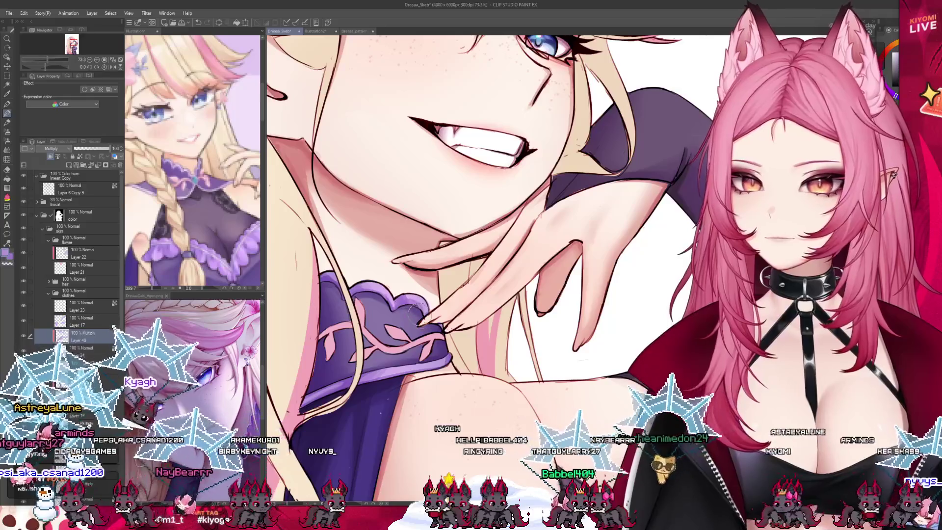
scroll(522, 334, down, 6)
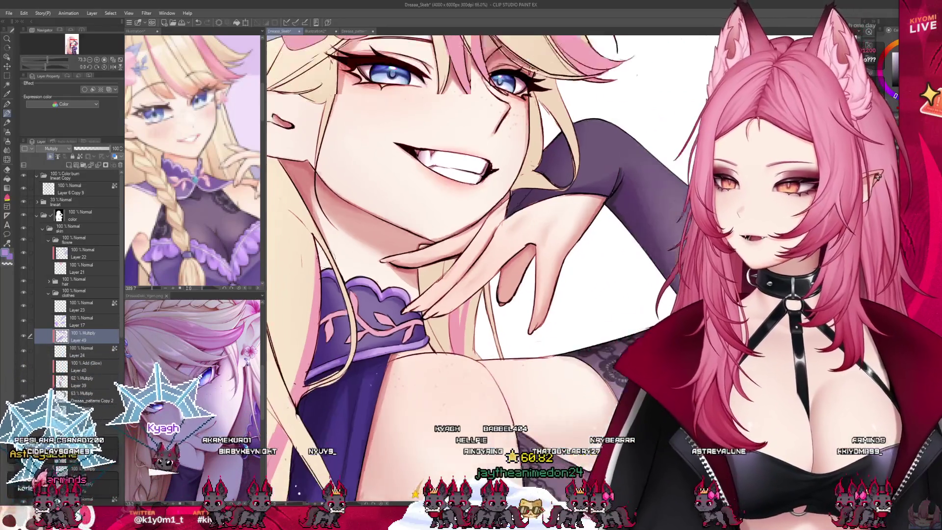
scroll(457, 420, up, 3)
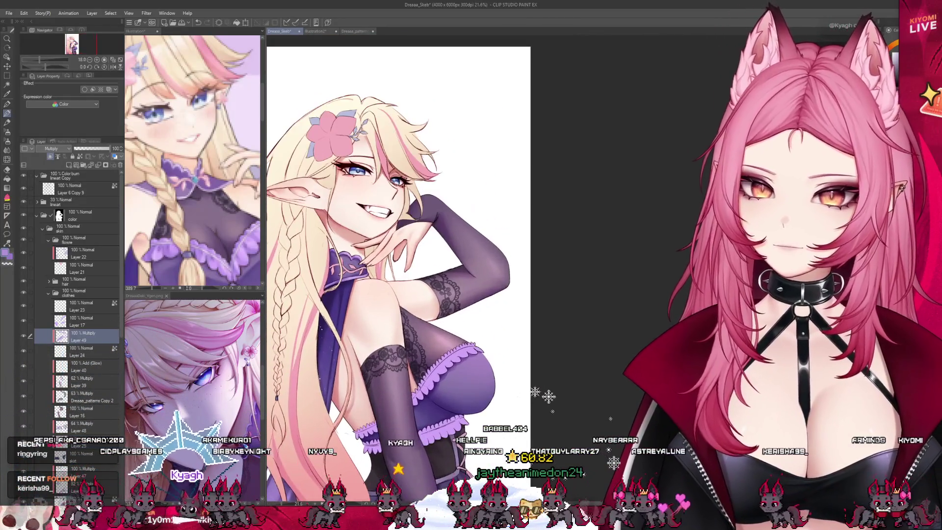
scroll(457, 420, up, 4)
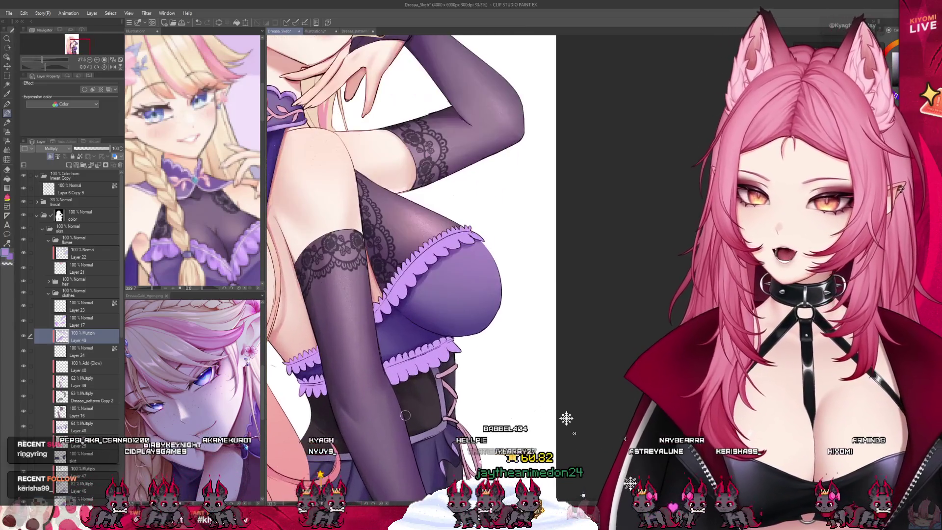
scroll(374, 445, up, 1)
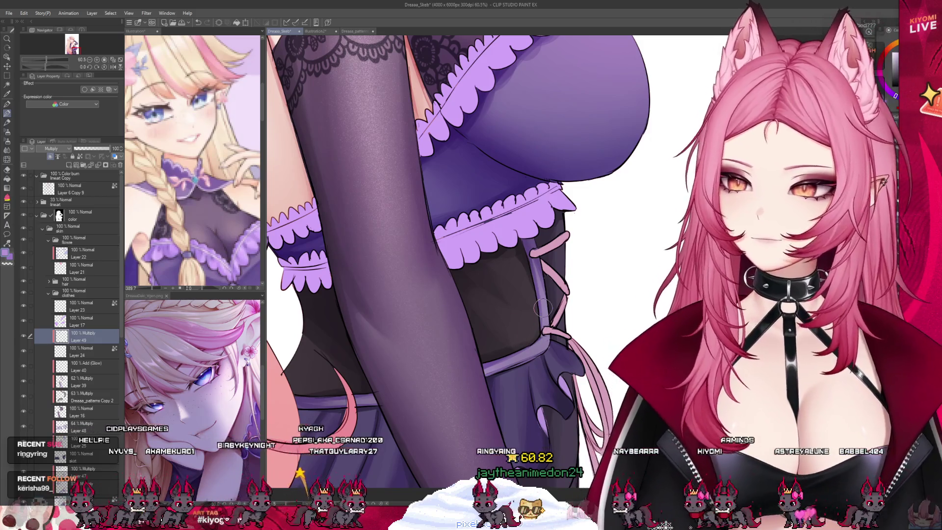
scroll(542, 308, down, 1)
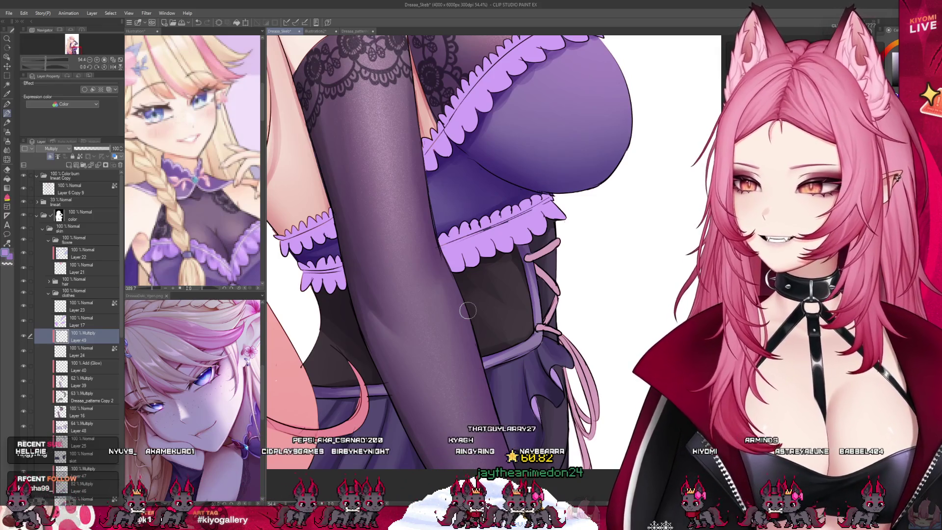
scroll(467, 310, down, 4)
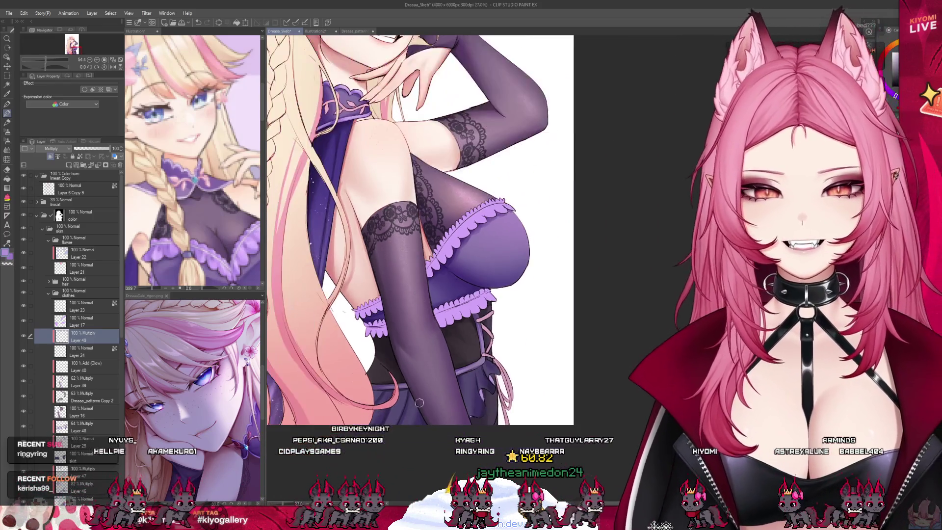
click(45, 321)
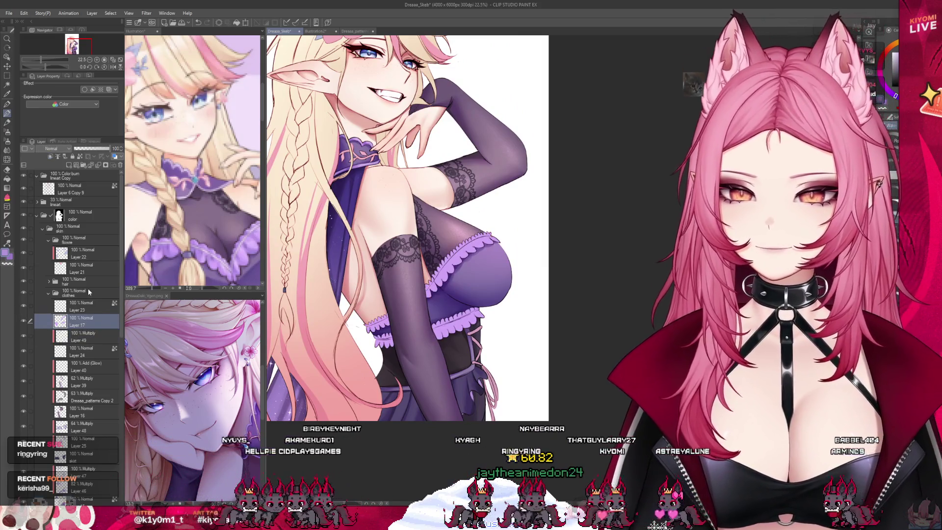
Step: On Layer 17, switch to the Airbrush and eyedrop a light lavender from the bodice edge
scroll(504, 230, up, 2)
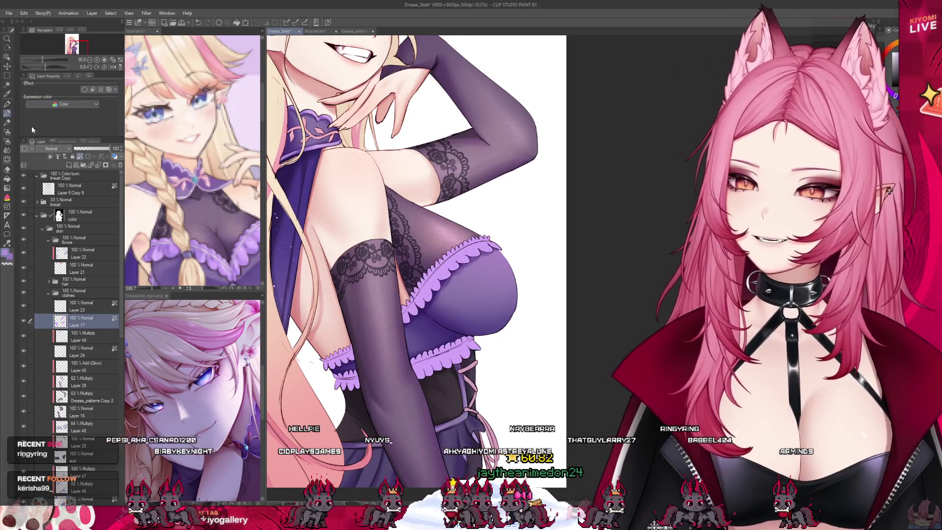
key(b)
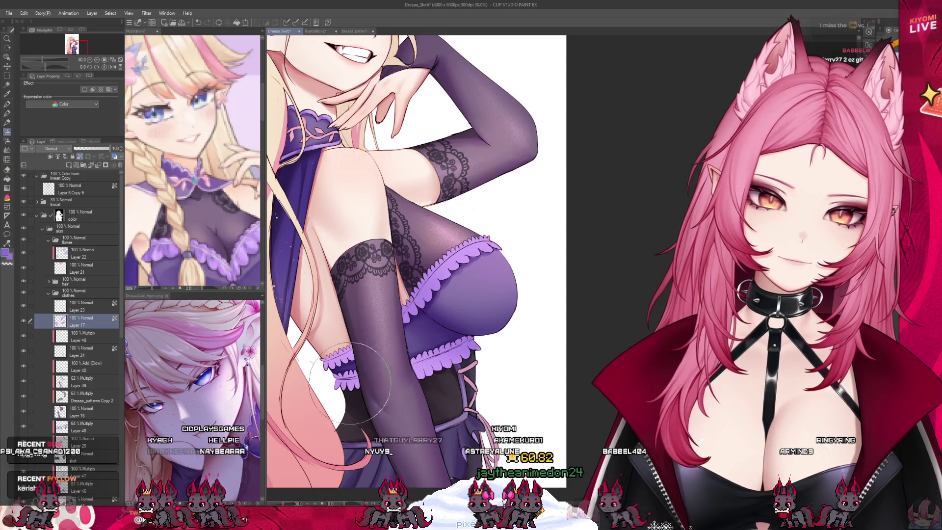
alt+click(473, 245)
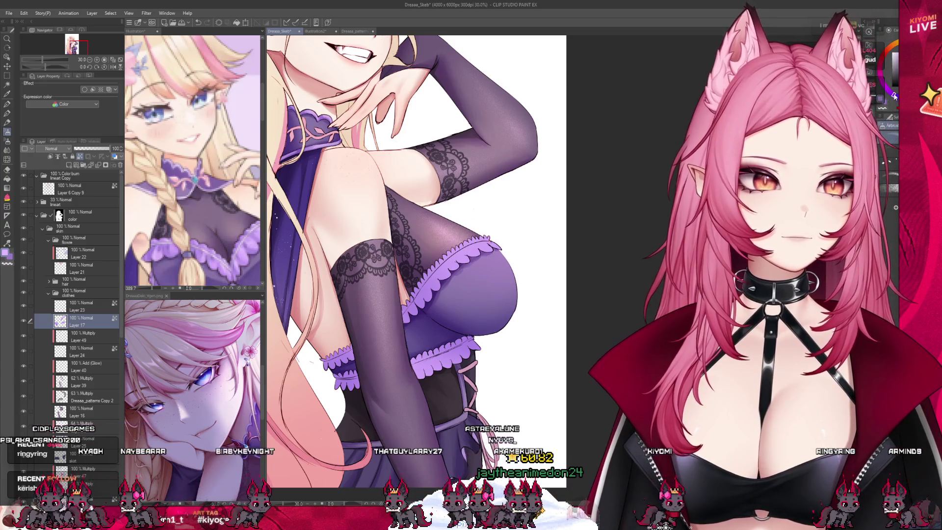
alt+click(512, 254)
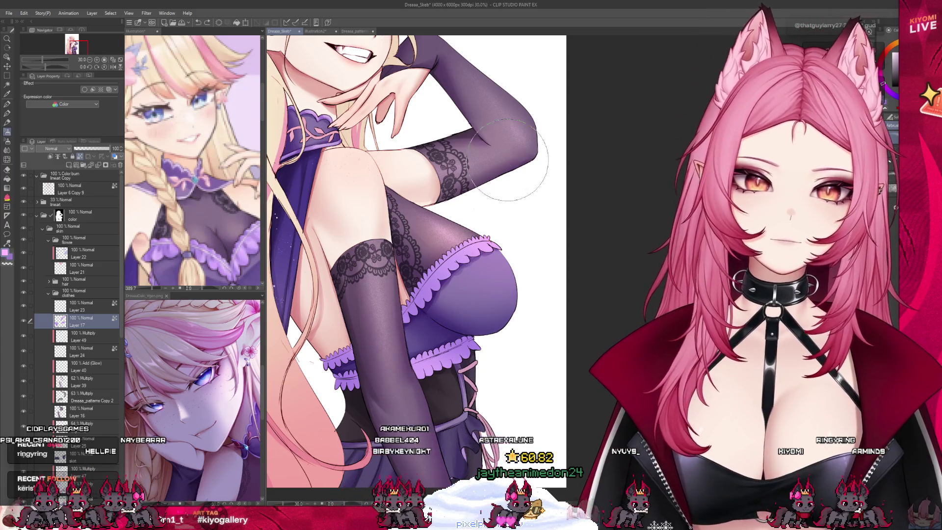
scroll(418, 186, down, 2)
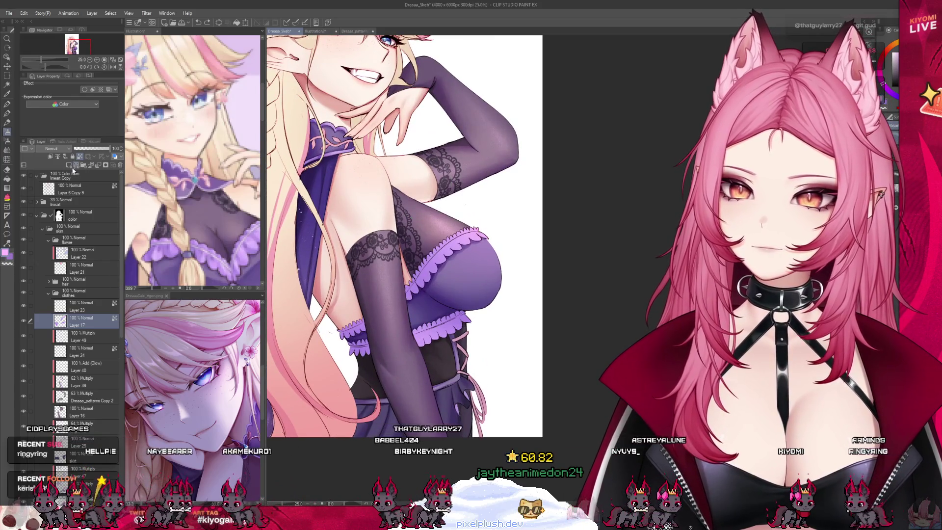
Step: Add Layer 50 above Layer 17 and set it to Multiply blending
click(50, 157)
click(51, 148)
click(51, 166)
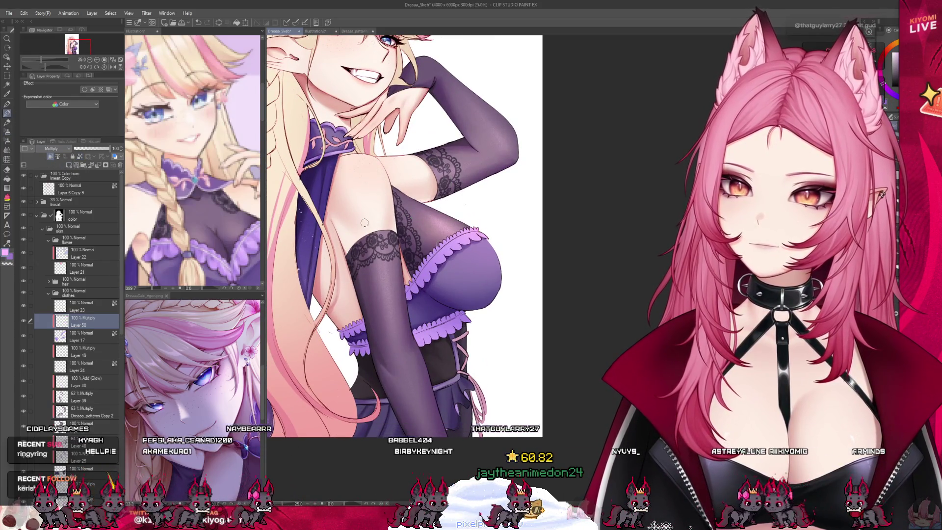
Step: Paint darker shadow strokes over the glove ruffle and the lower purple ruffle
key(p)
scroll(454, 264, up, 1)
scroll(301, 373, up, 2)
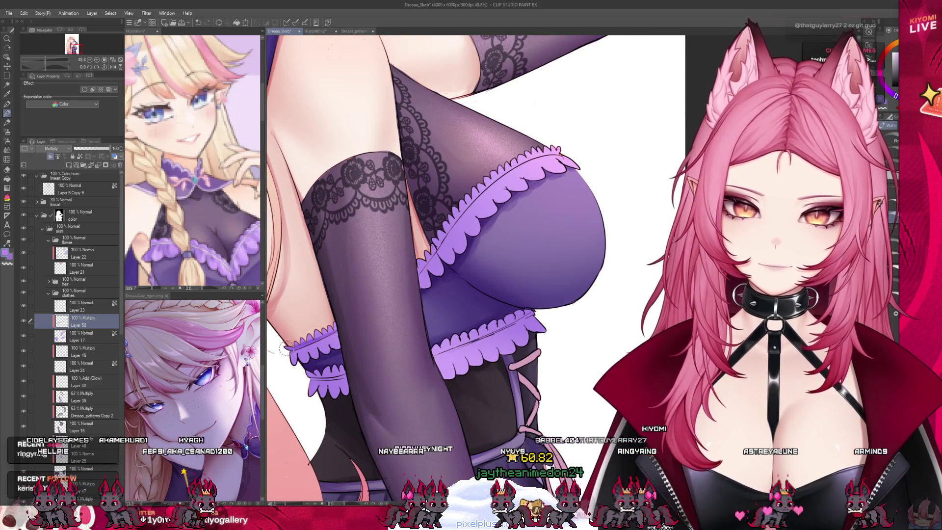
drag(304, 377, 350, 389)
drag(437, 352, 510, 324)
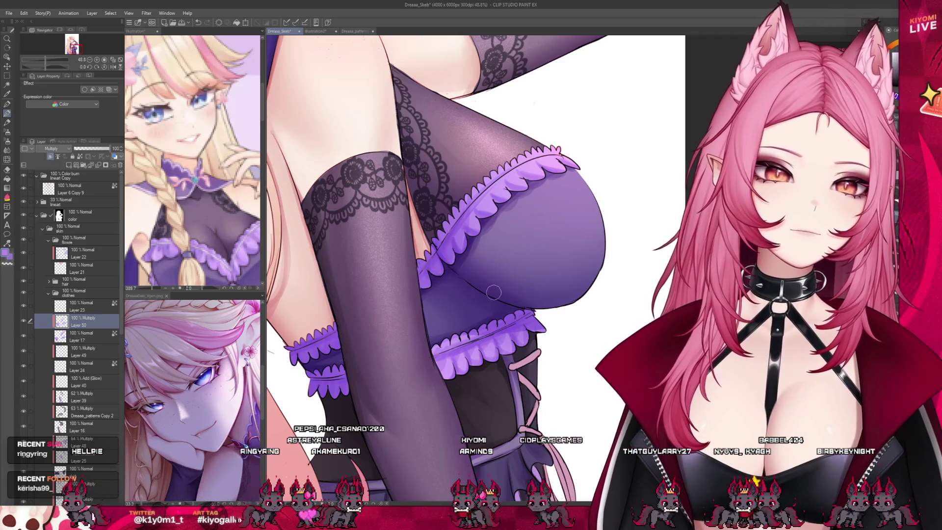
scroll(448, 323, down, 3)
scroll(448, 323, down, 3)
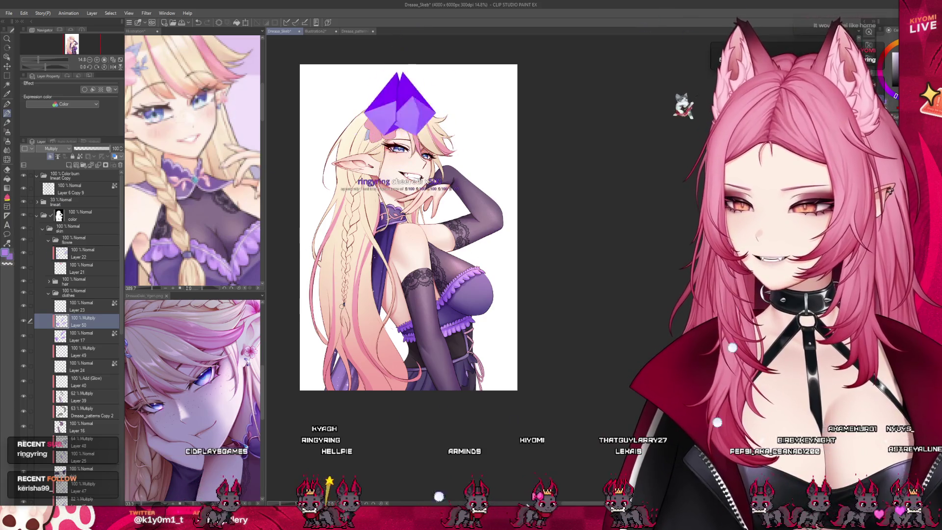
scroll(510, 201, up, 3)
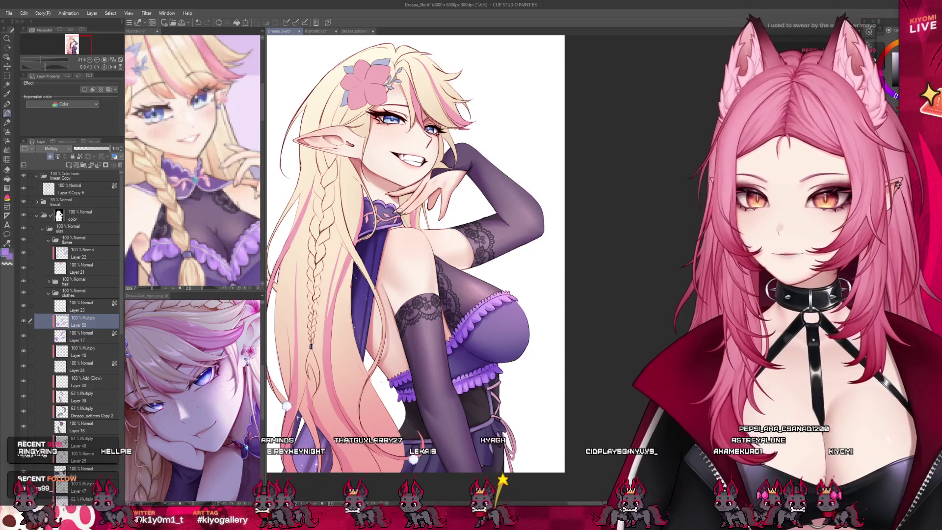
Step: Select Layer 23 and add a new Layer 51 above it, blending as Multiply
key(ctrl+minus)
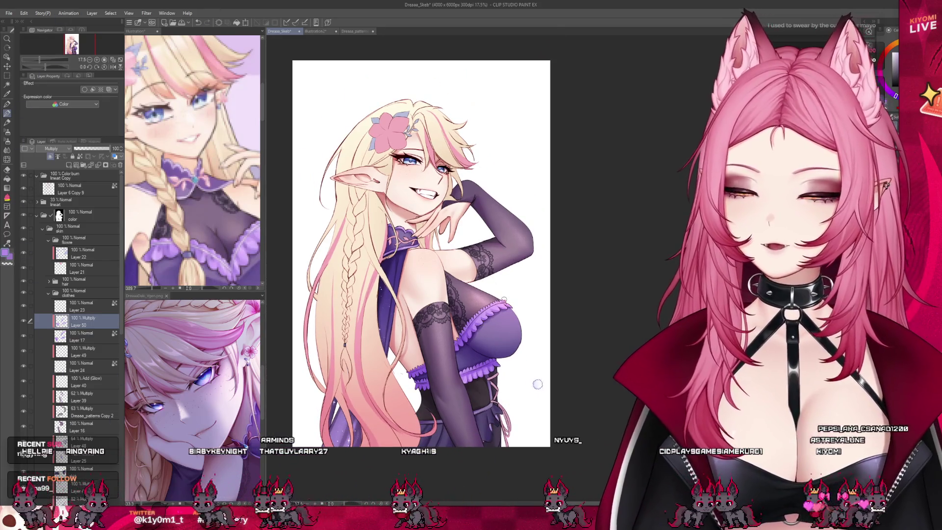
key(ctrl+plus)
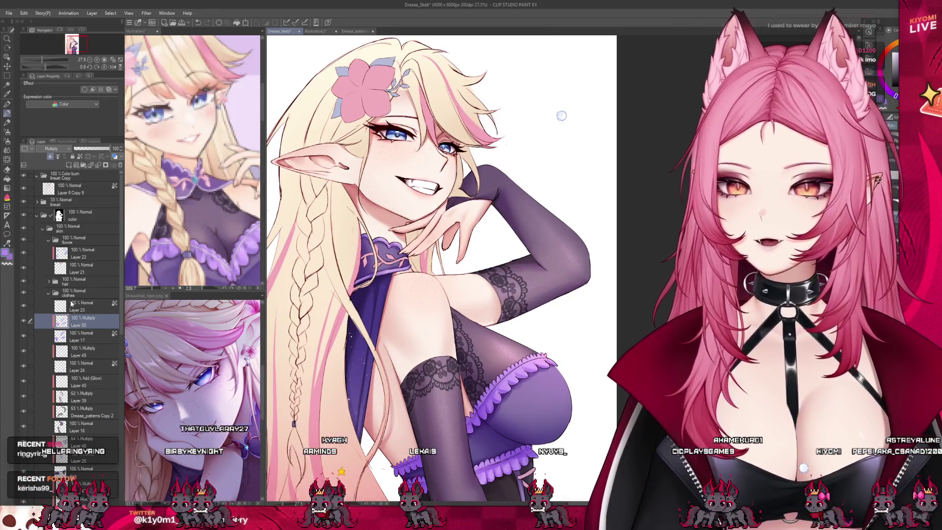
click(24, 307)
key(ctrl+minus)
key(ctrl+minus)
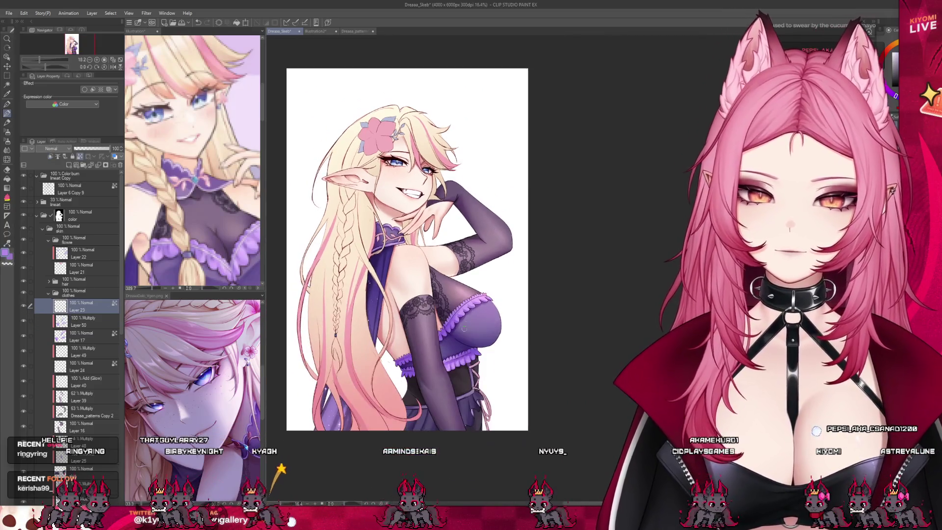
key(ctrl+plus)
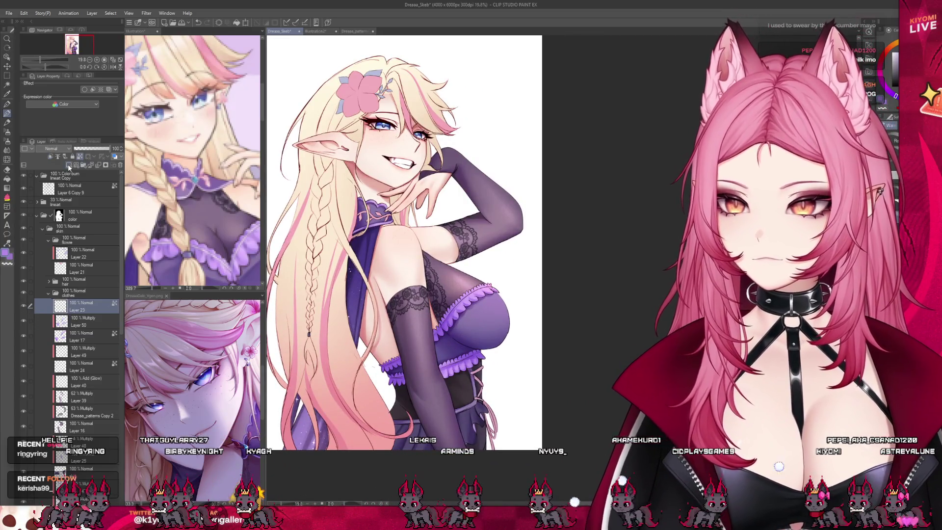
click(68, 165)
click(51, 148)
click(52, 169)
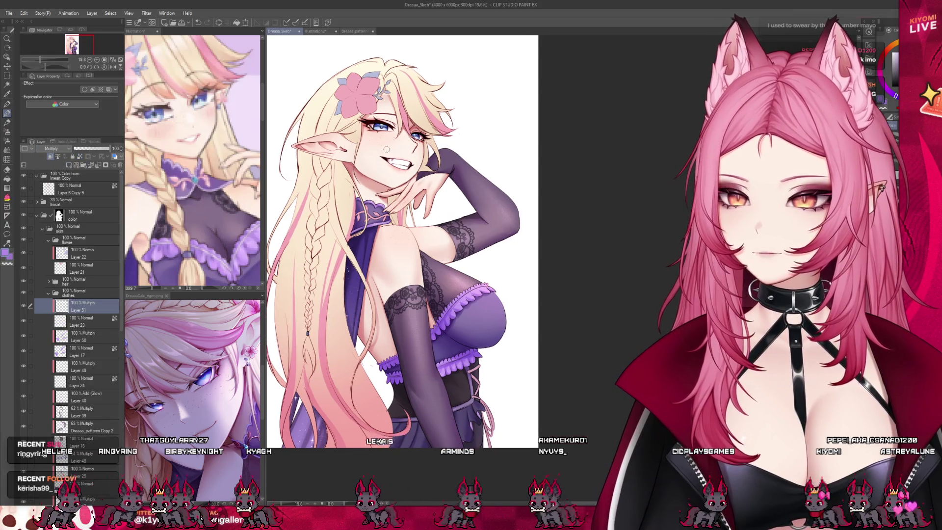
Step: Pick a darker mauve-pink and paint a shadow stroke on the collar below the neck
key(ctrl+plus)
key(ctrl+plus)
key(ctrl+plus)
scroll(373, 275, up, 4)
alt+click(380, 304)
alt+click(380, 304)
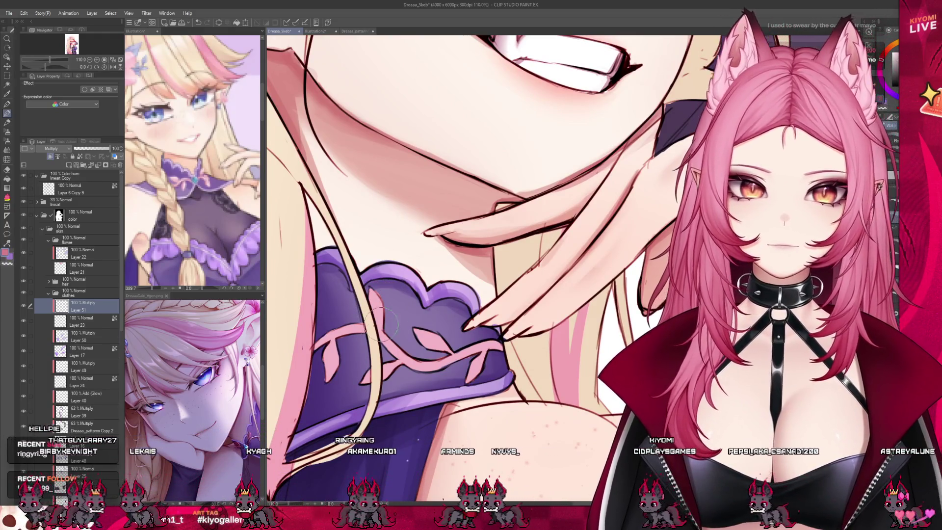
drag(369, 289, 377, 318)
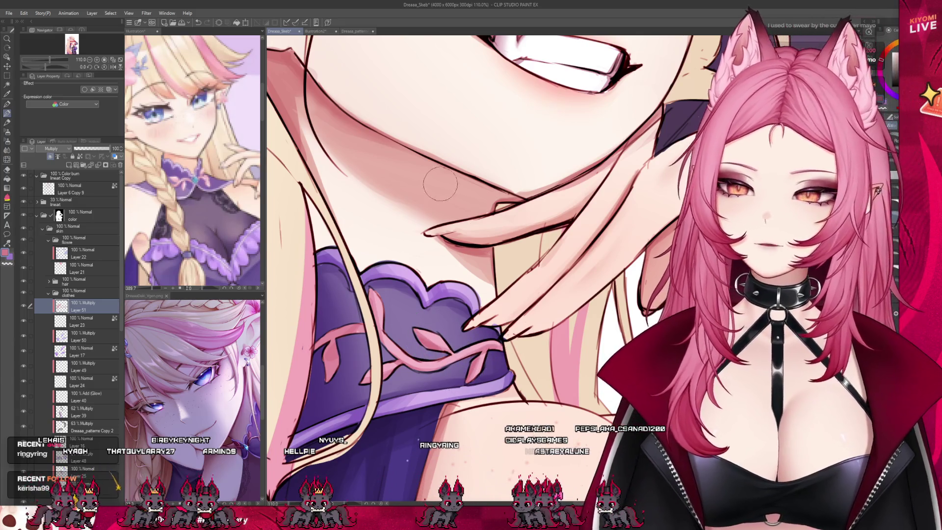
scroll(440, 184, down, 6)
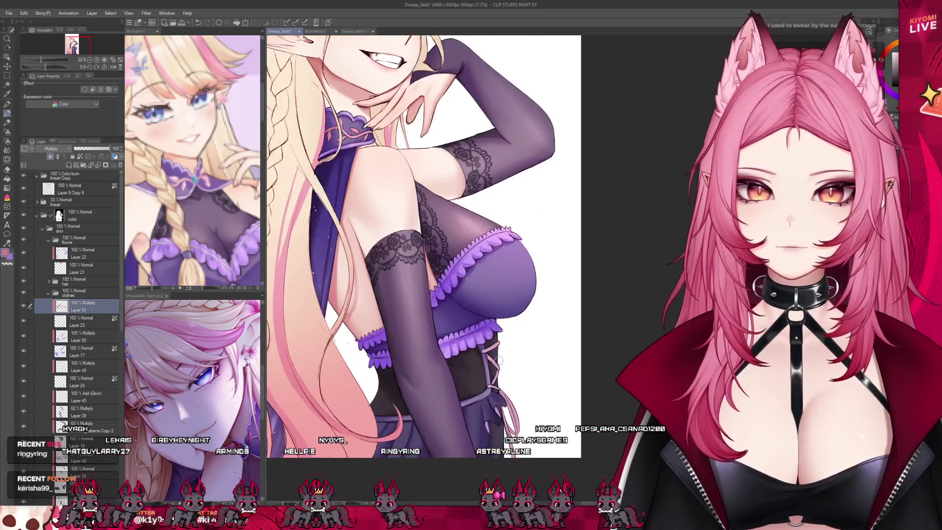
scroll(499, 360, up, 4)
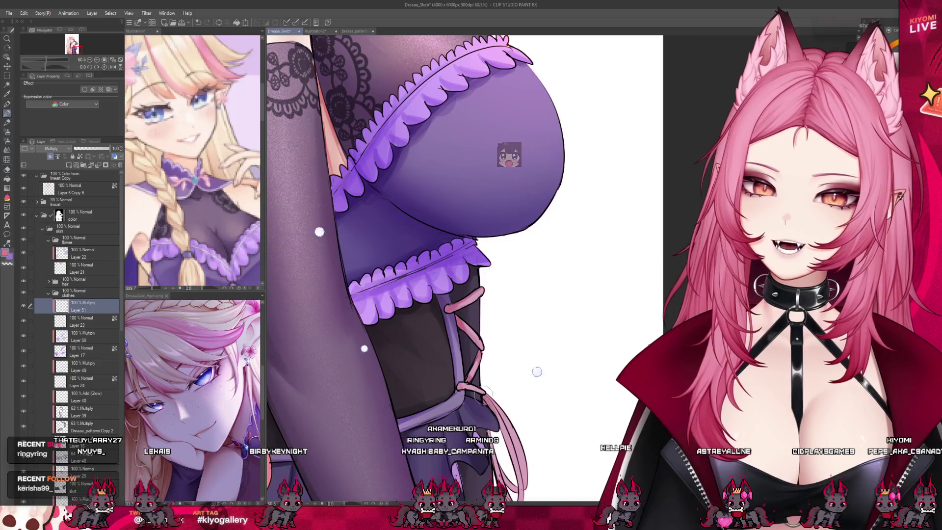
scroll(540, 353, down, 3)
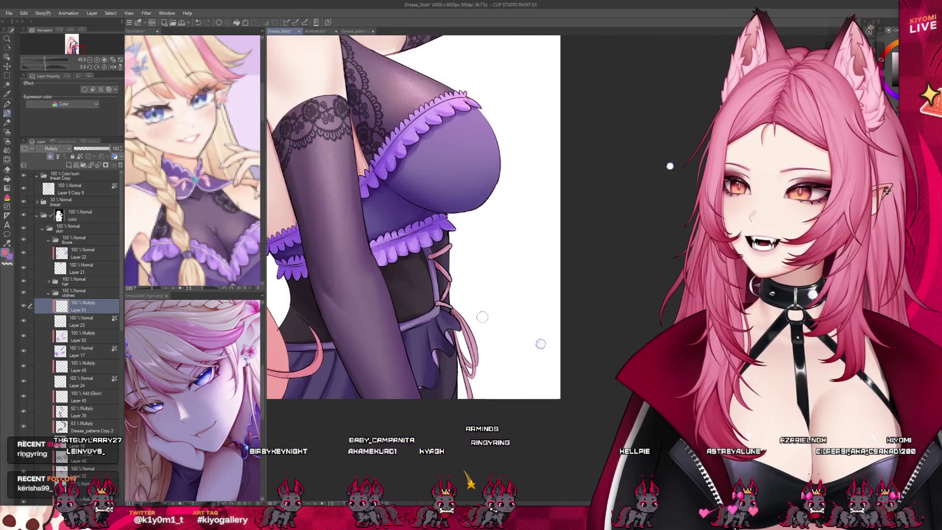
scroll(482, 317, up, 2)
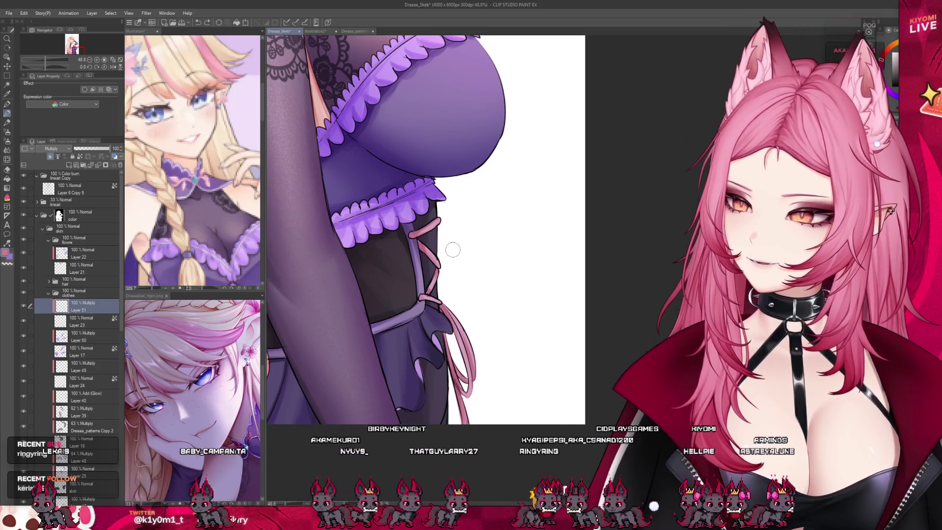
scroll(377, 239, down, 5)
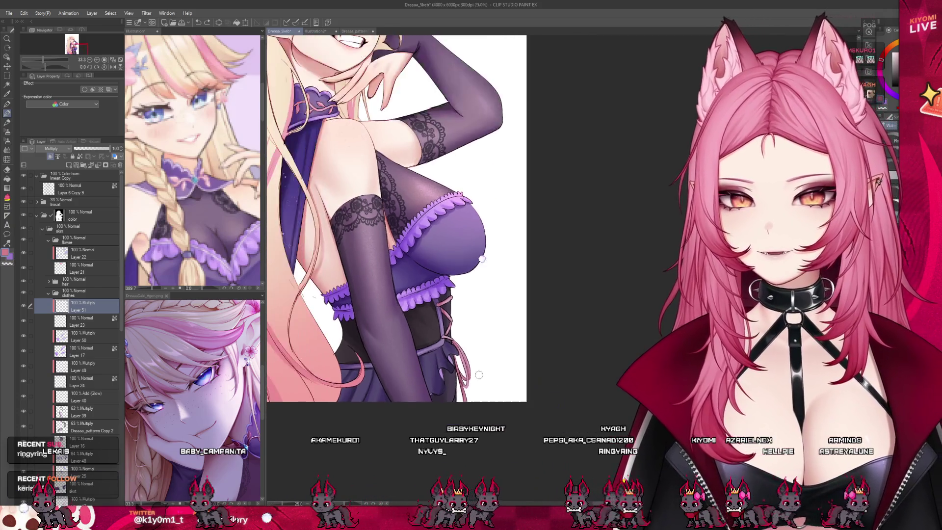
scroll(403, 181, up, 1)
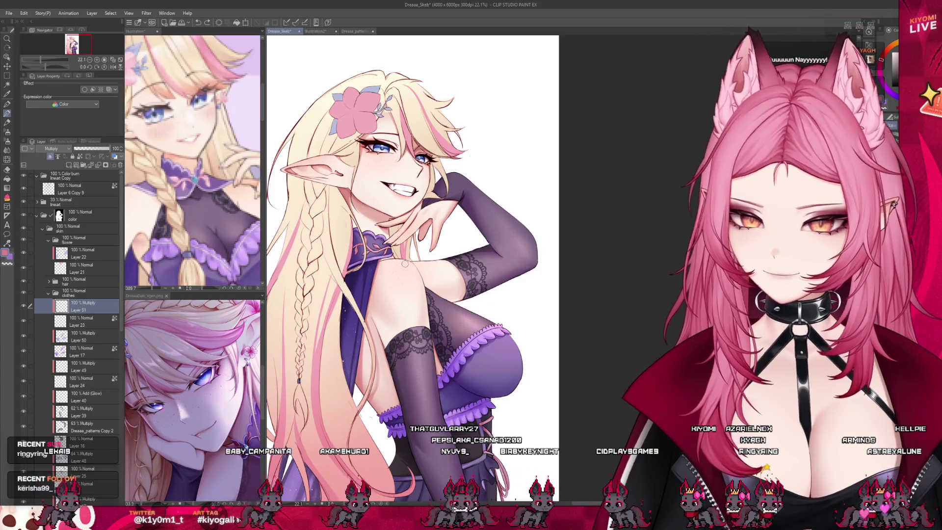
scroll(404, 263, down, 2)
scroll(405, 263, up, 3)
scroll(405, 264, down, 2)
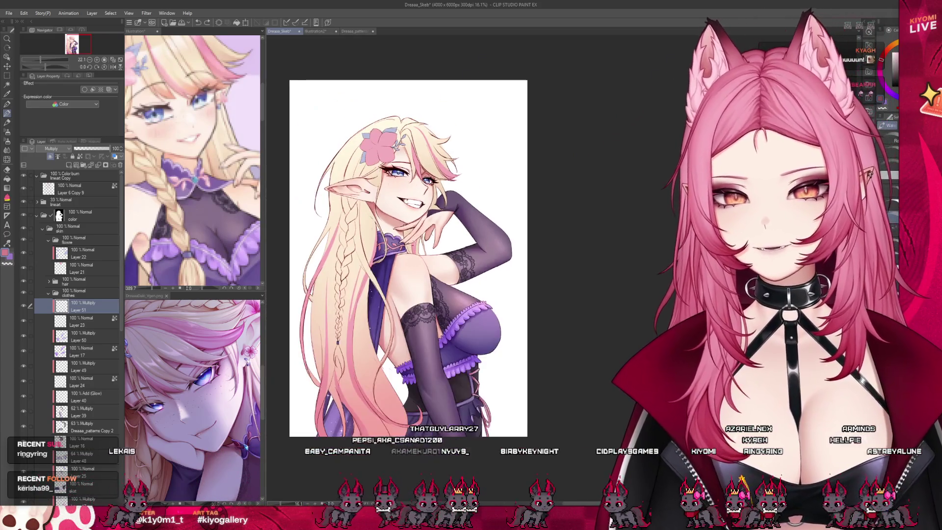
scroll(396, 237, up, 1)
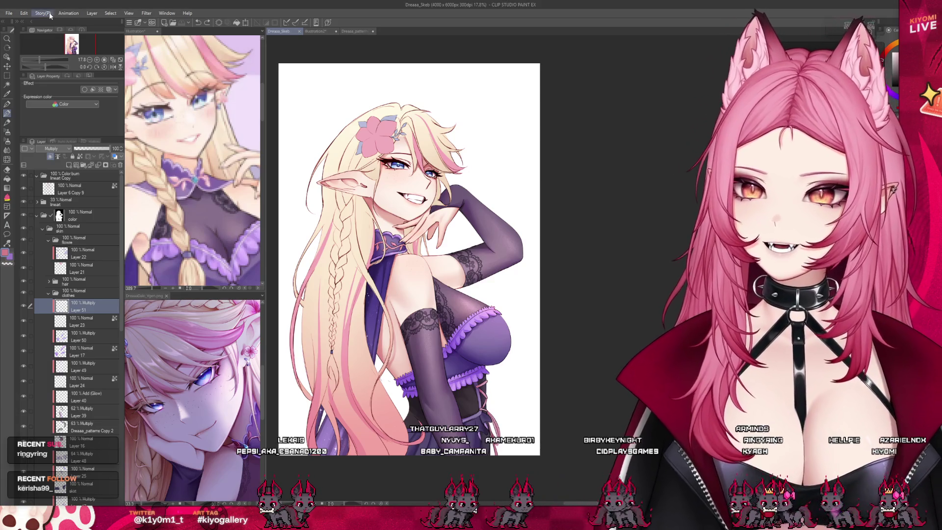
key(alt)
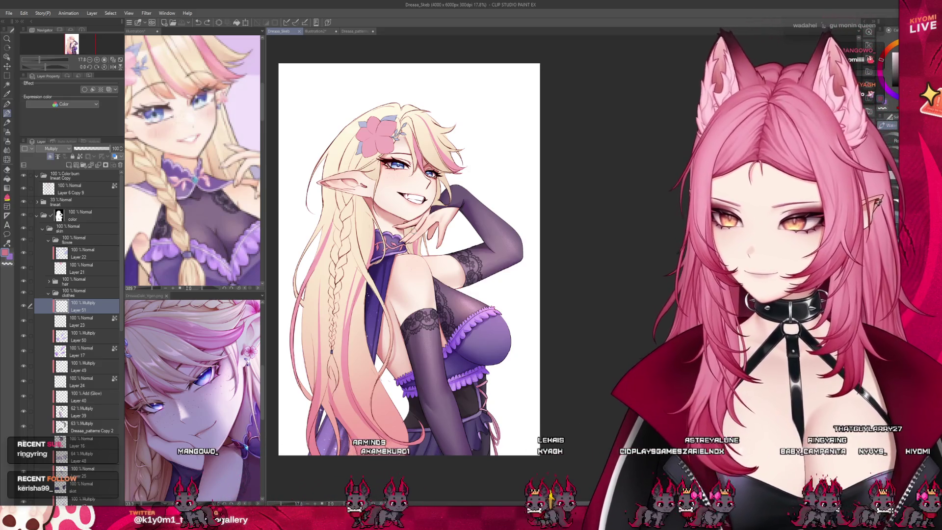
key(ctrl+plus)
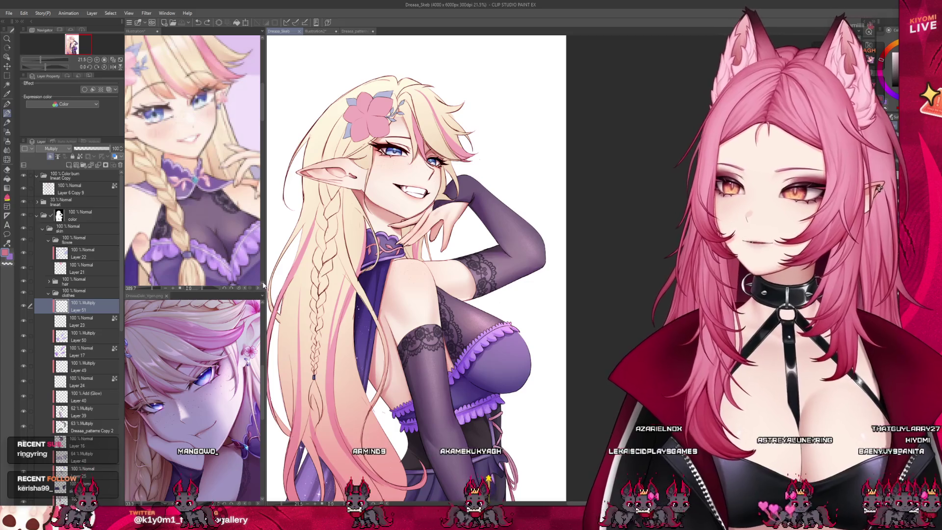
drag(262, 281, 160, 281)
scroll(327, 246, down, 2)
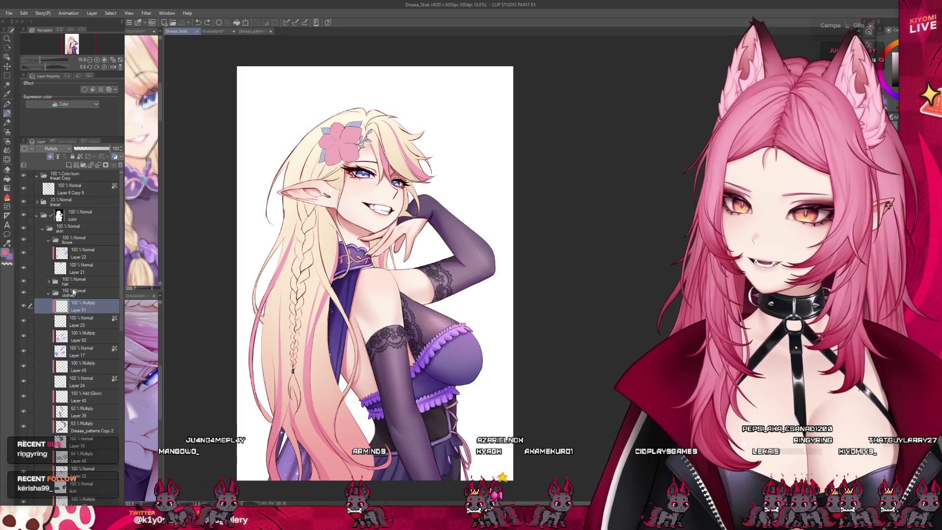
Step: Collapse the clothes folder, select Layer 21 in the flower folder, and widen the reference view
click(48, 293)
click(78, 268)
scroll(312, 161, up, 4)
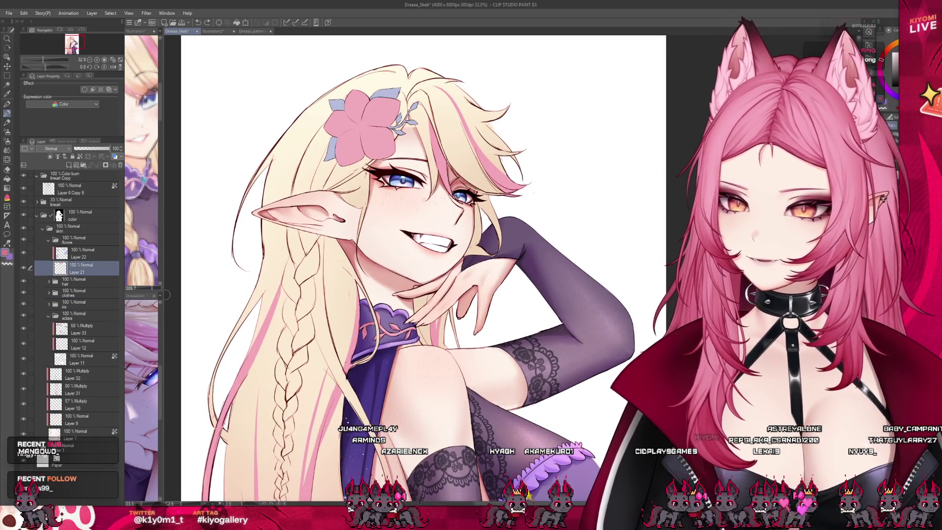
drag(166, 294, 265, 294)
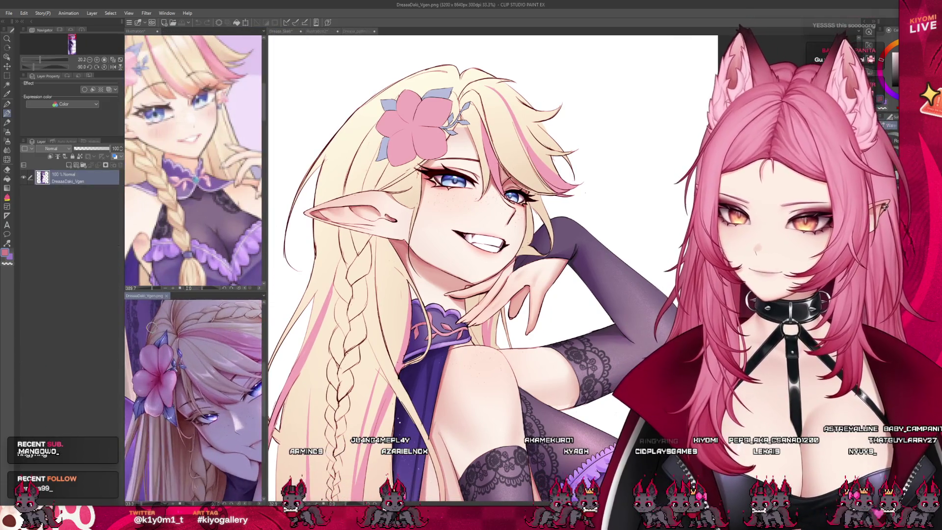
click(281, 31)
scroll(442, 221, up, 3)
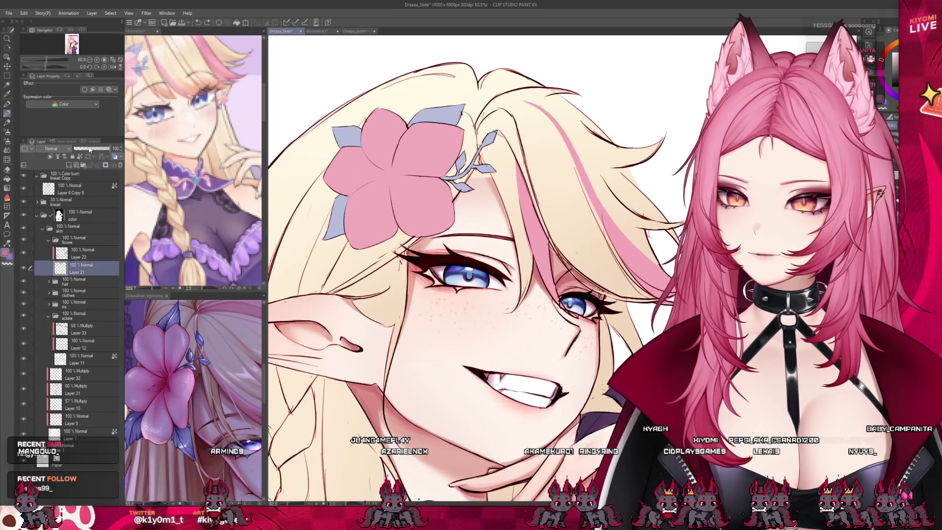
Step: With the airbrush, try a darker red-pink on the flower, undo it, and sample the flower's pink
key(b)
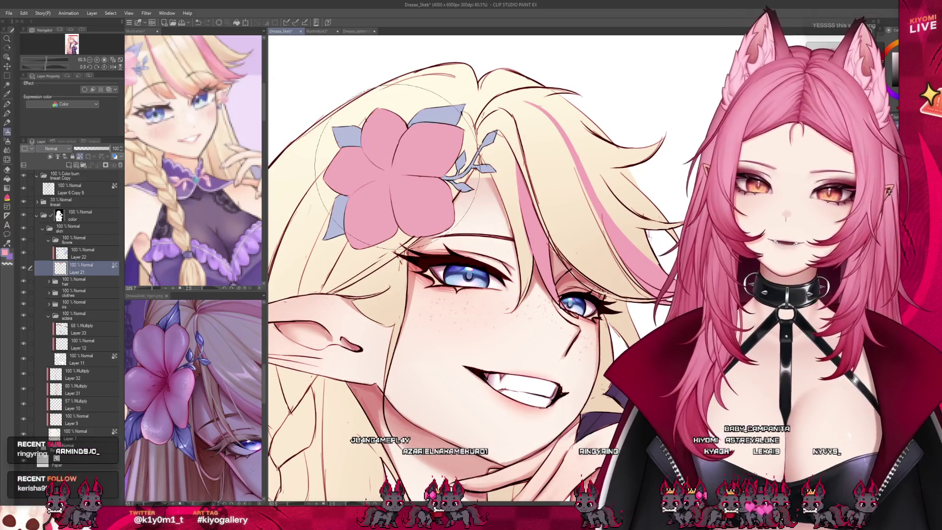
click(895, 207)
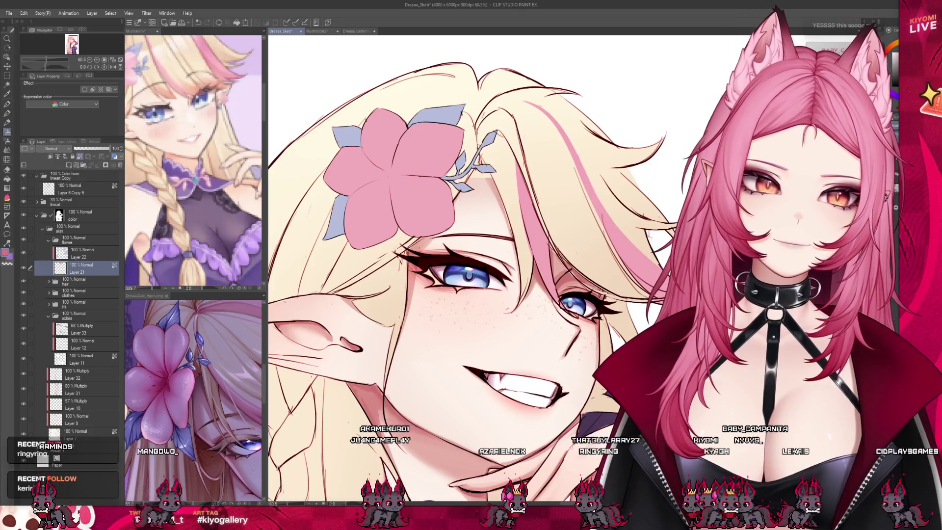
key(ctrl+z)
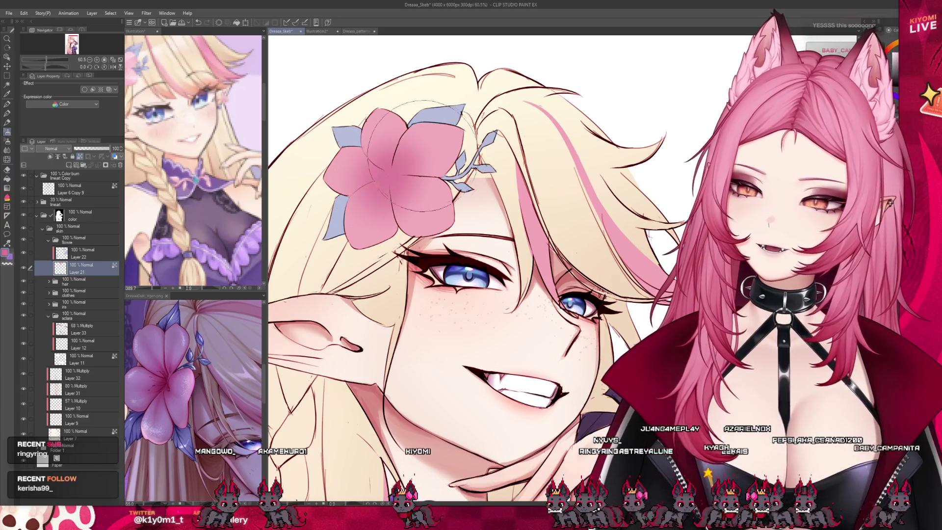
alt+click(441, 139)
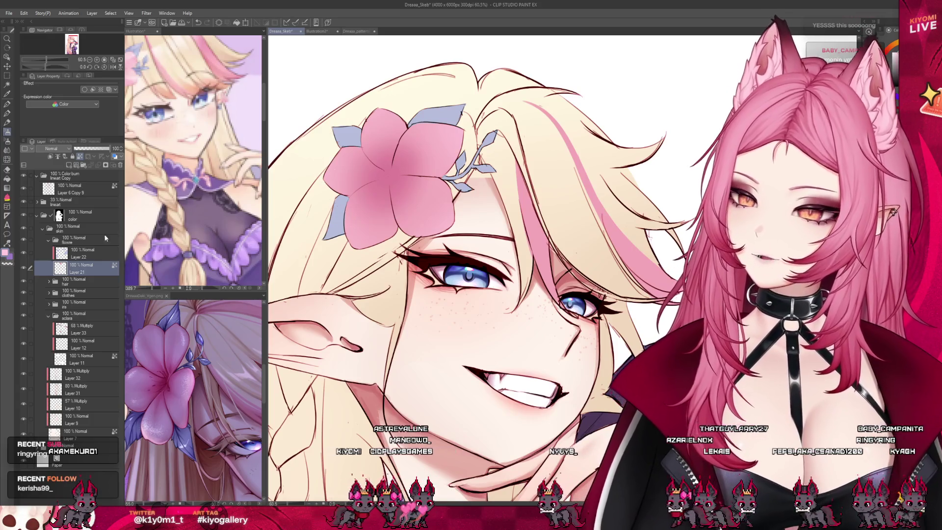
Step: Select Layer 22 in the flower folder and compare against the flower reference image
click(81, 252)
click(199, 336)
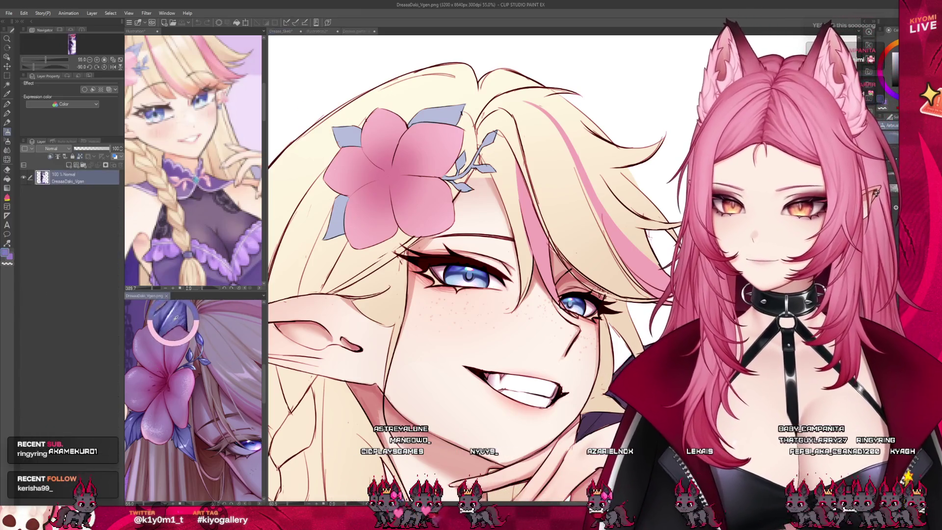
click(446, 178)
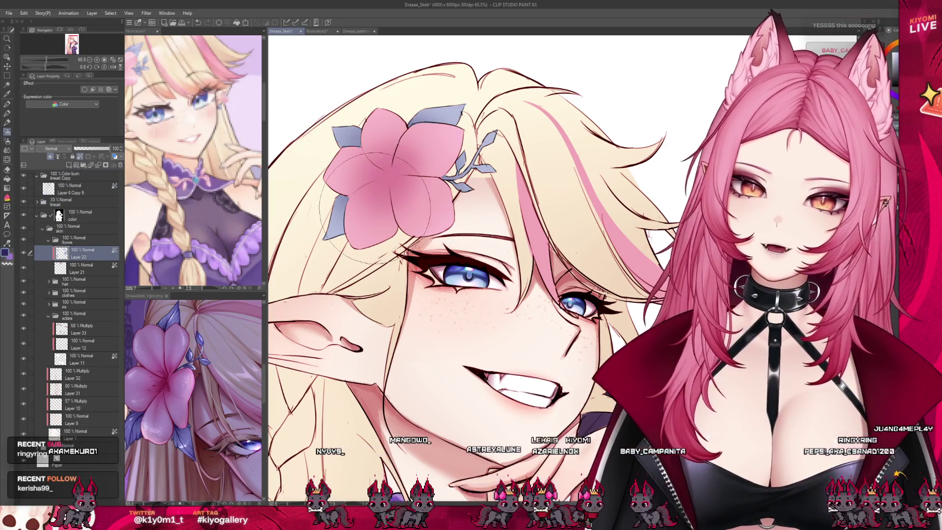
Step: Switch back to the hard-edged pen and zoom around the hair flower
scroll(408, 221, up, 2)
key(p)
scroll(360, 250, up, 3)
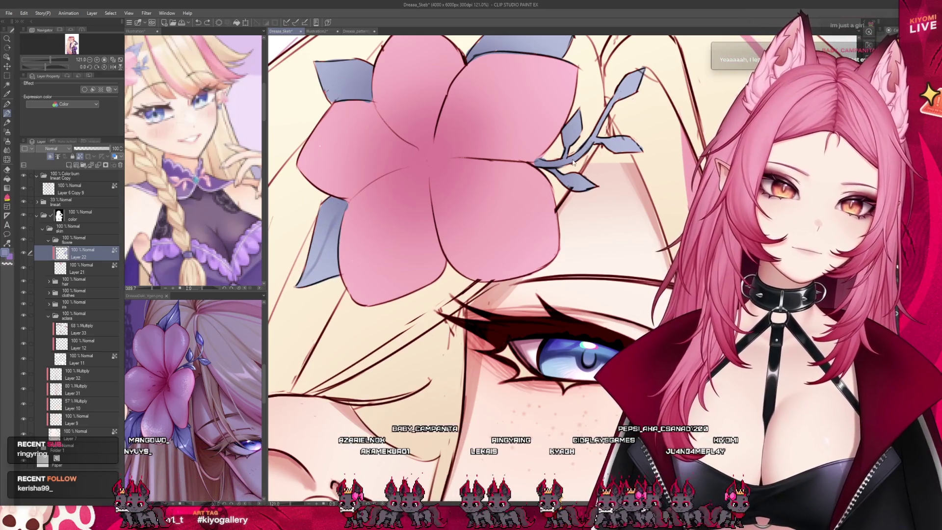
scroll(572, 160, down, 3)
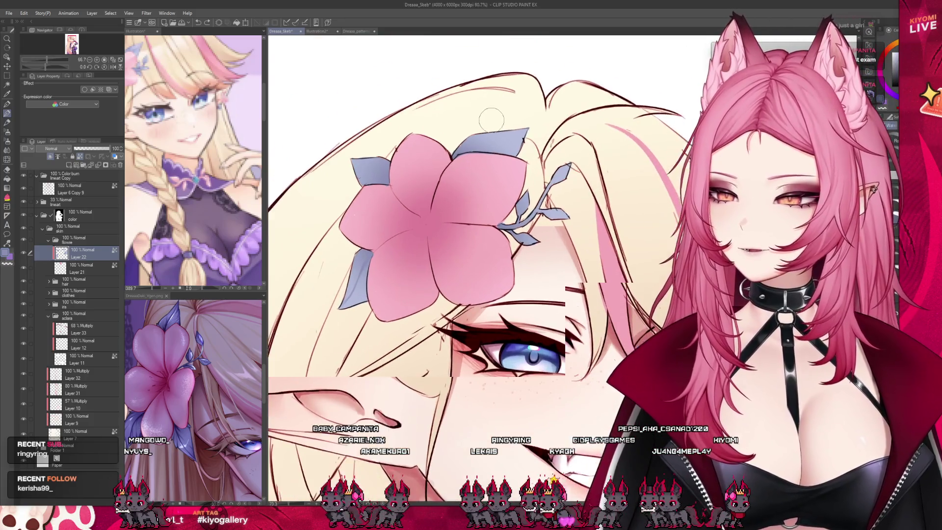
scroll(505, 135, down, 1)
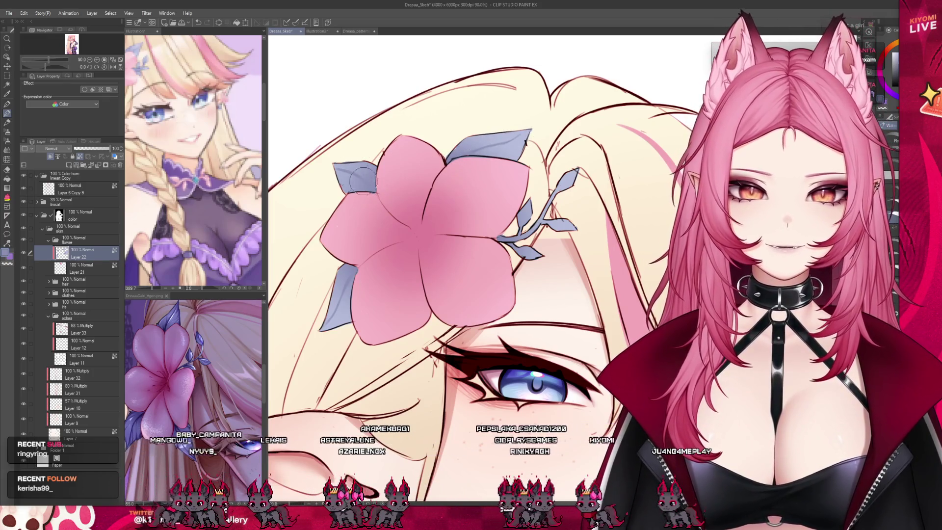
scroll(314, 280, up, 3)
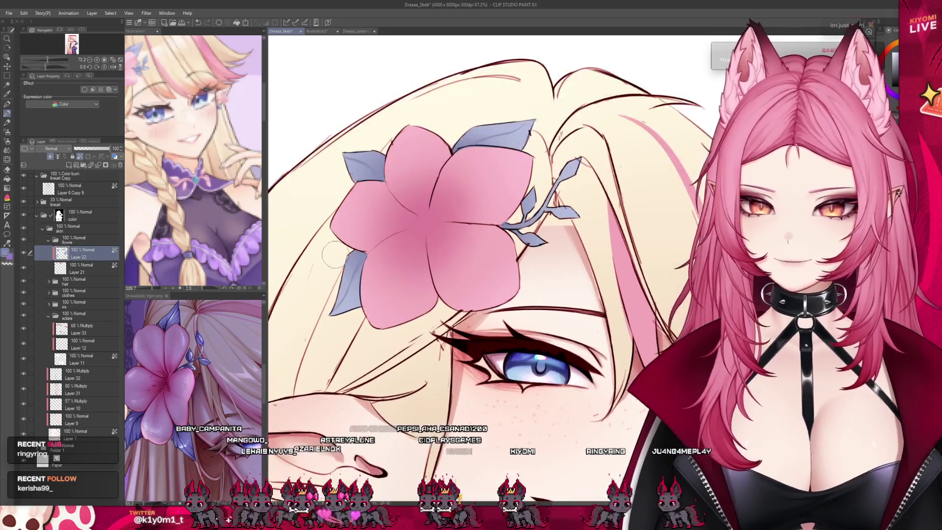
scroll(350, 170, up, 2)
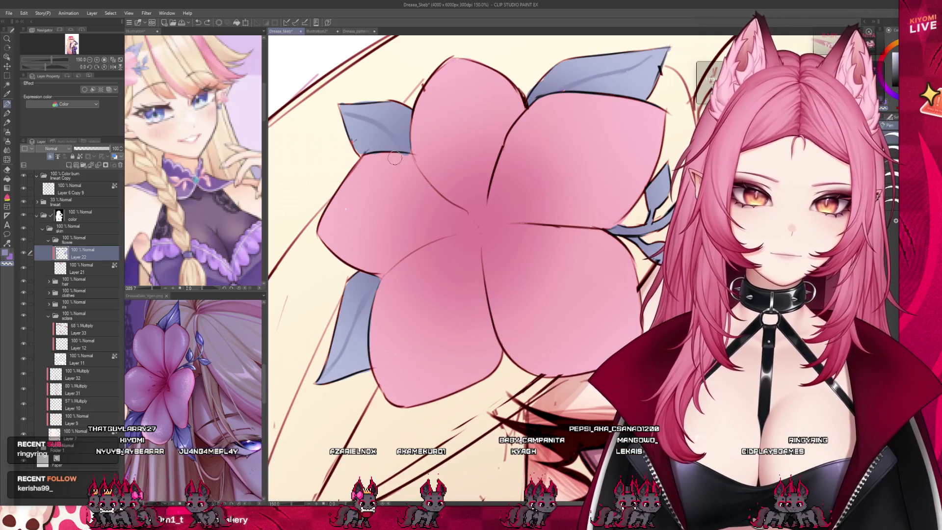
Step: Hide Layer 22, eyedrop the petal pink on Layer 21, then show Layer 22 again
click(23, 254)
click(83, 268)
alt+click(368, 137)
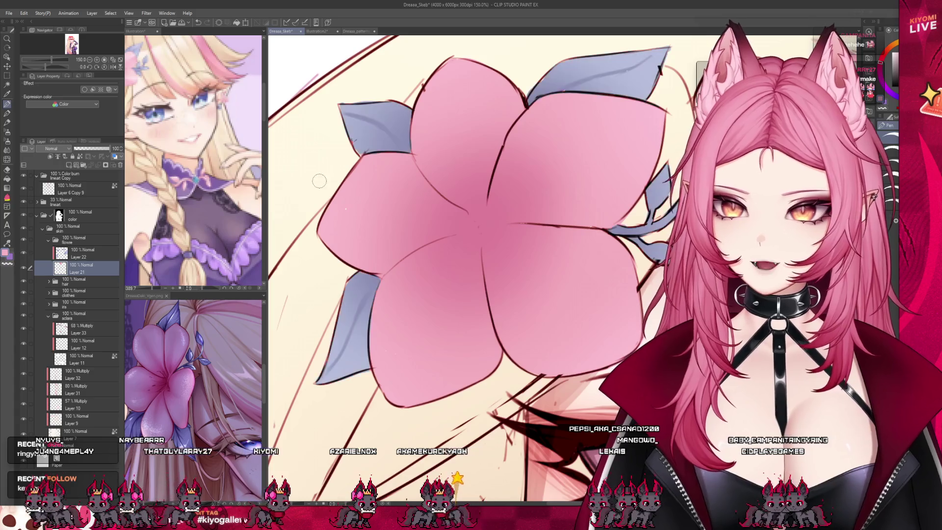
click(23, 252)
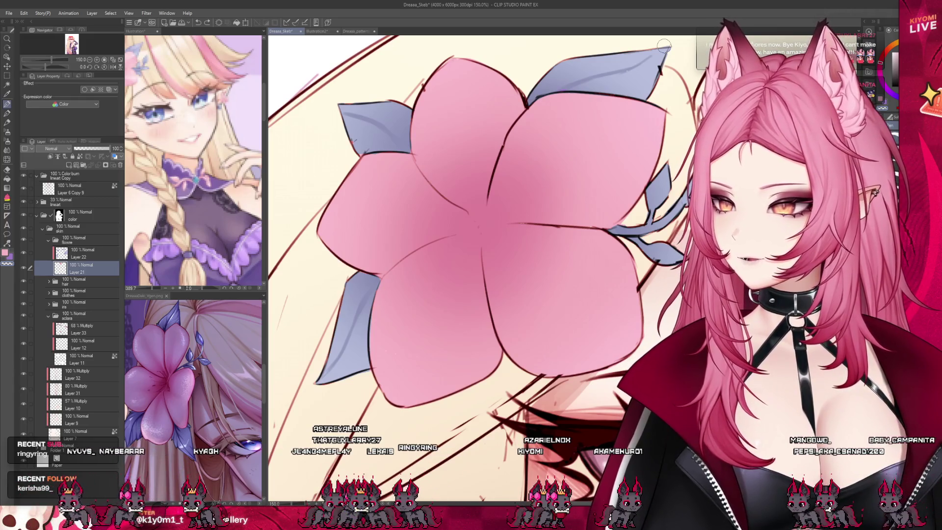
Step: Zoom back out and select Layer 22 as the target for the next layer
scroll(626, 89, down, 2)
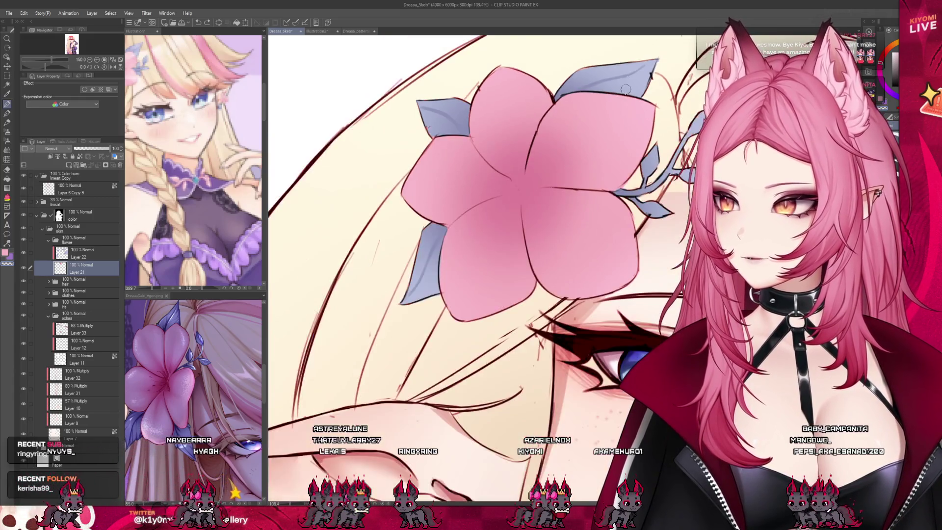
scroll(625, 89, down, 3)
scroll(586, 115, up, 2)
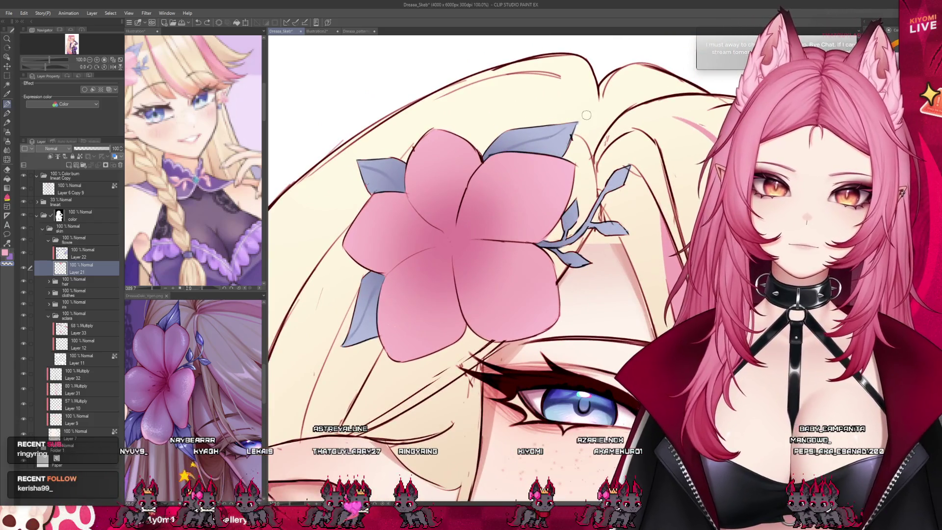
scroll(416, 167, down, 1)
scroll(416, 167, down, 2)
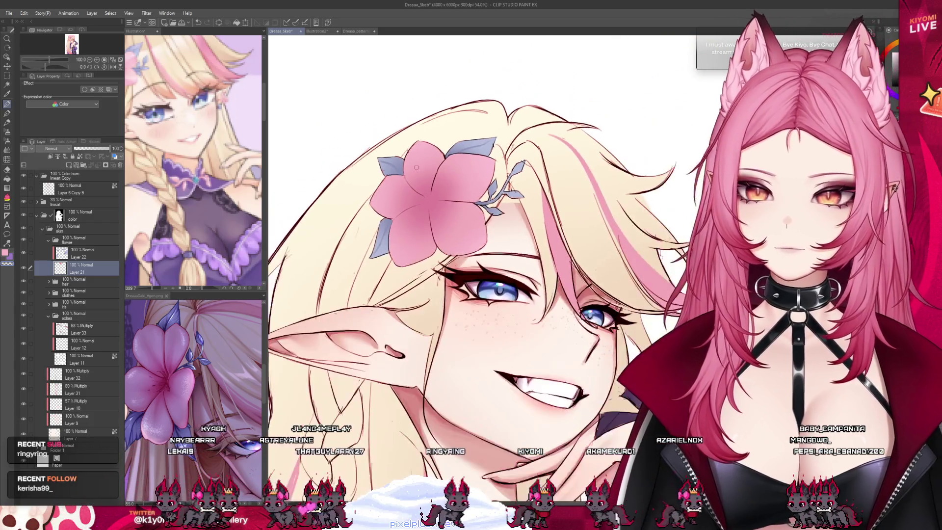
scroll(416, 167, down, 1)
click(88, 252)
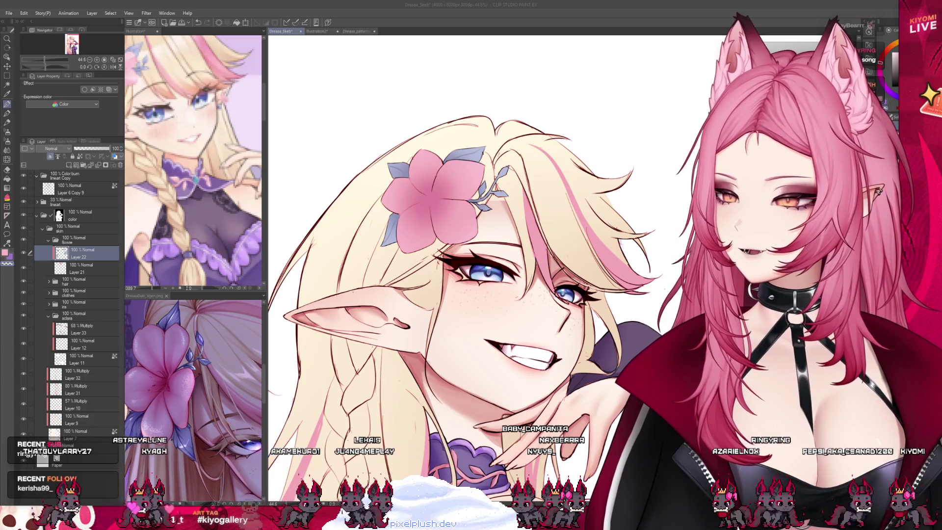
Step: Create a new raster layer, Layer 52, directly above the flower's Layer 22
scroll(456, 275, down, 4)
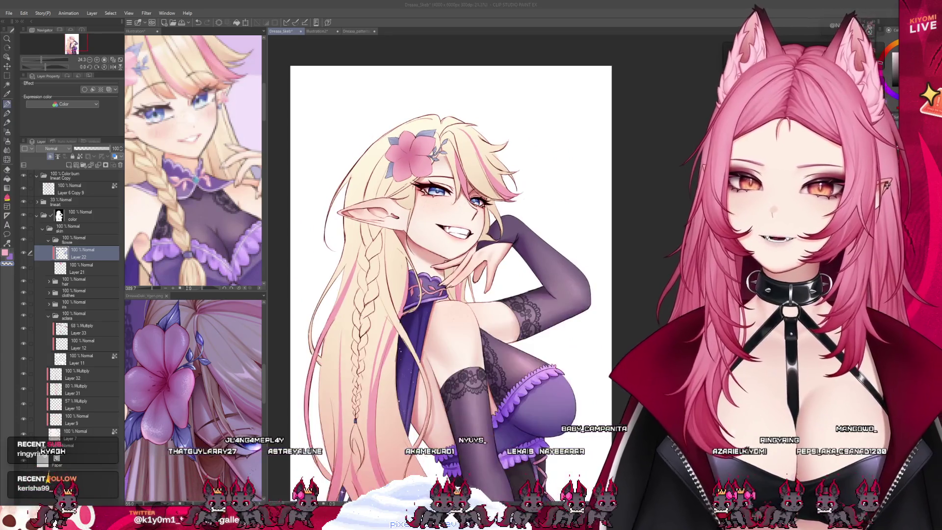
scroll(374, 175, up, 1)
click(49, 157)
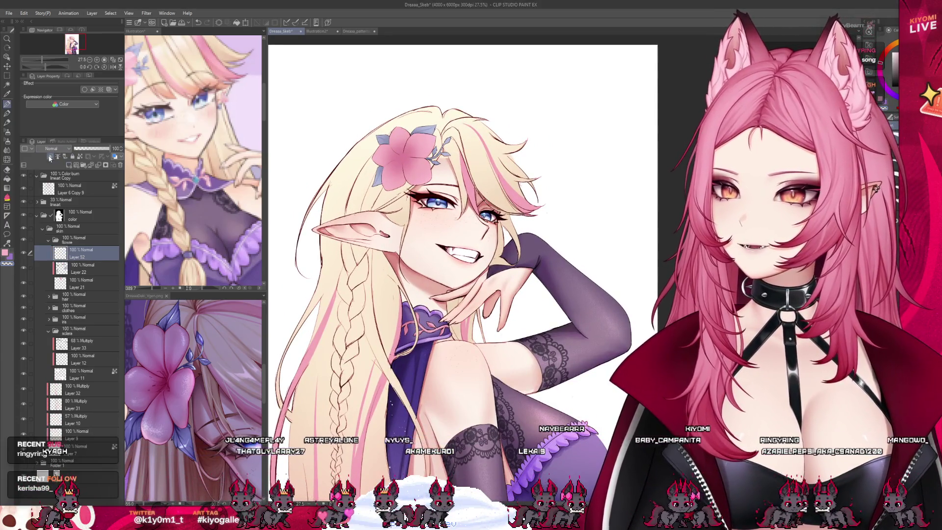
Step: Paint dark pink shading along the petal crease and upper petal, undoing one too-thick stroke
scroll(426, 164, up, 5)
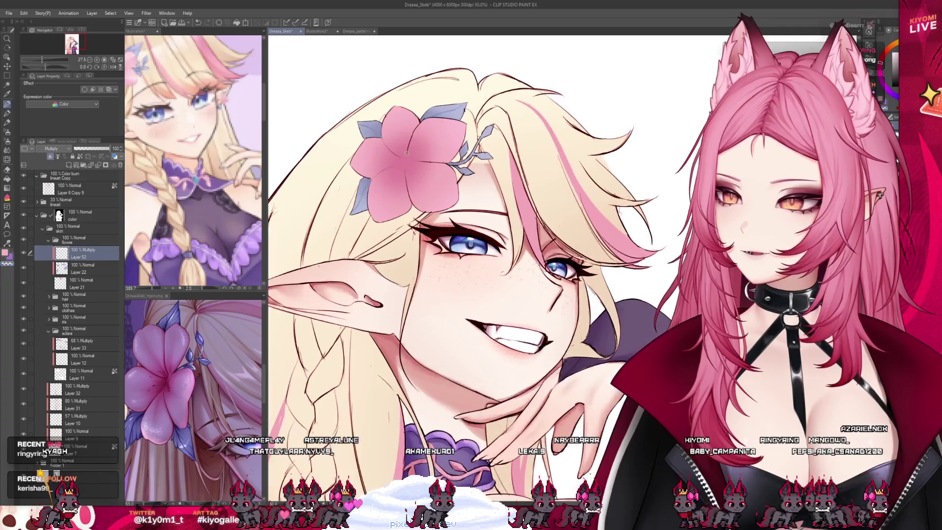
scroll(426, 164, up, 1)
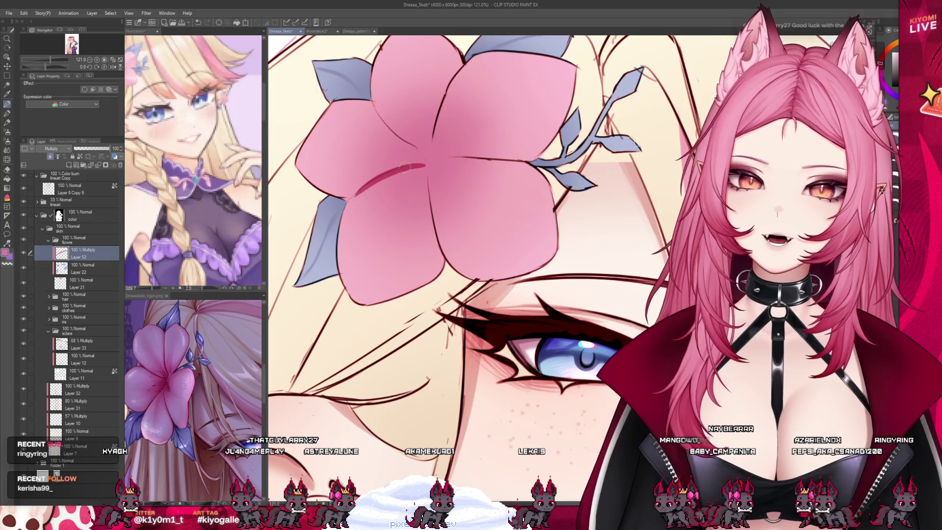
click(7, 113)
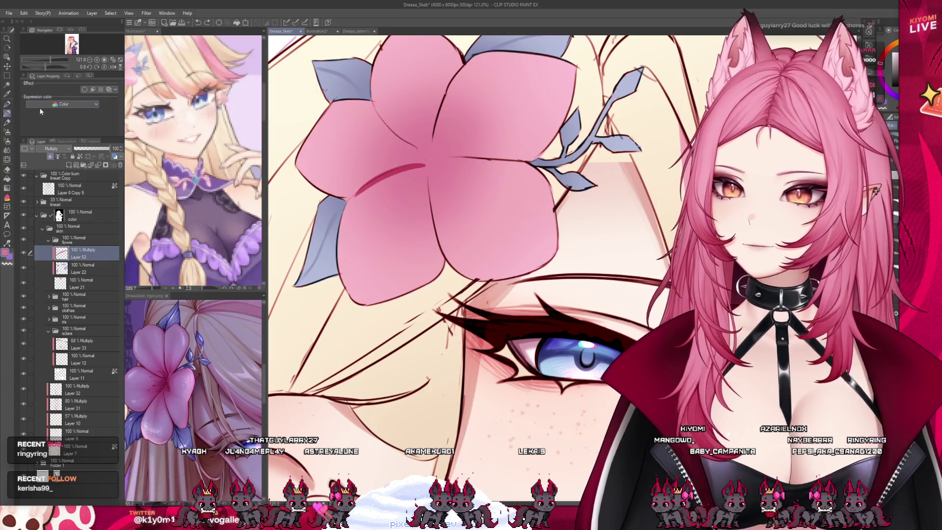
drag(427, 165, 352, 210)
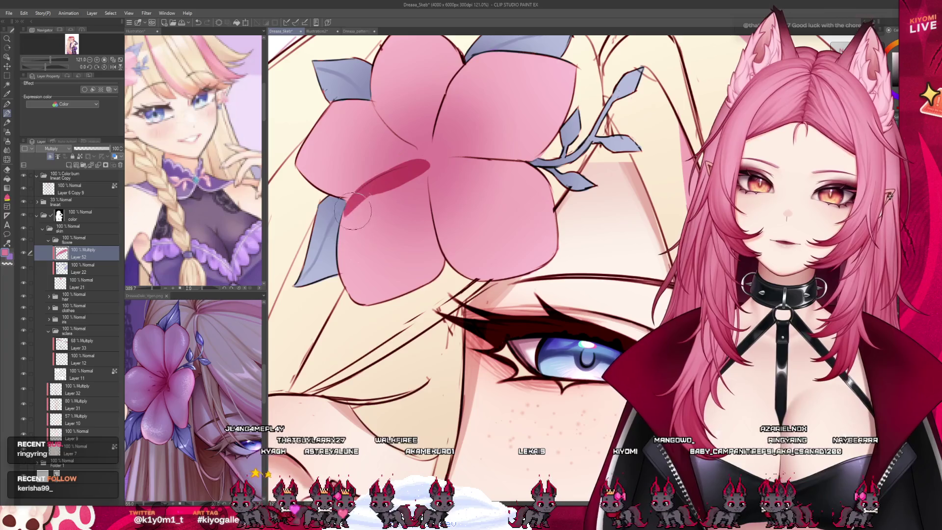
key(ctrl+z)
drag(421, 172, 438, 277)
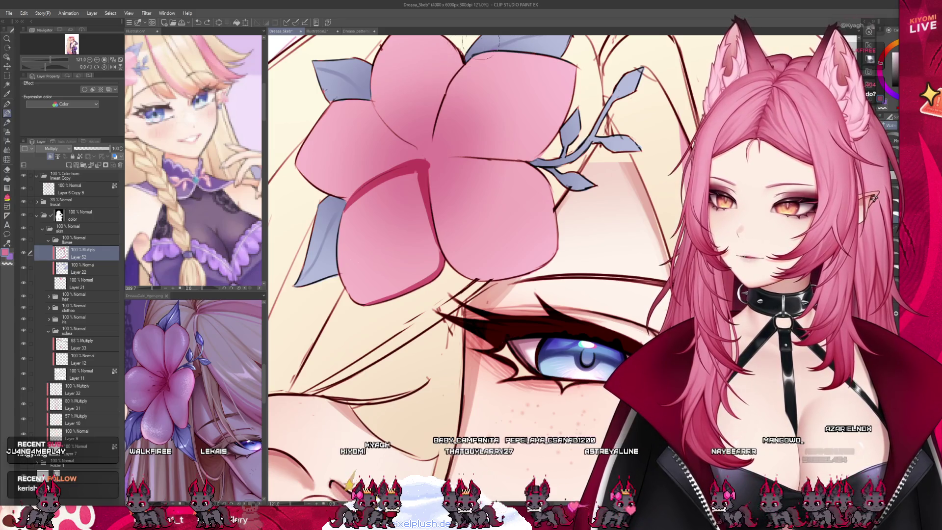
mouse_move(442, 134)
mouse_down()
mouse_move(472, 155)
mouse_move(435, 117)
mouse_move(425, 142)
mouse_move(384, 168)
mouse_move(363, 151)
mouse_up()
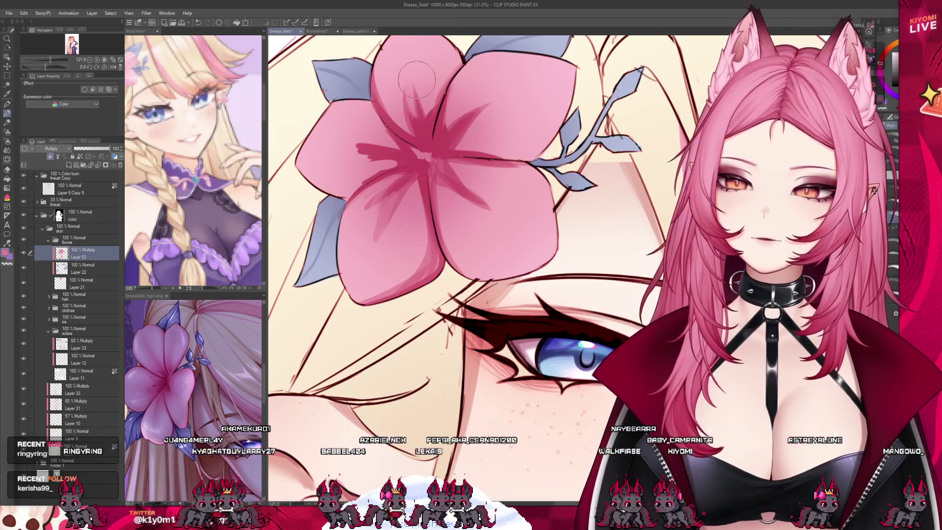
scroll(455, 142, down, 1)
scroll(454, 142, down, 6)
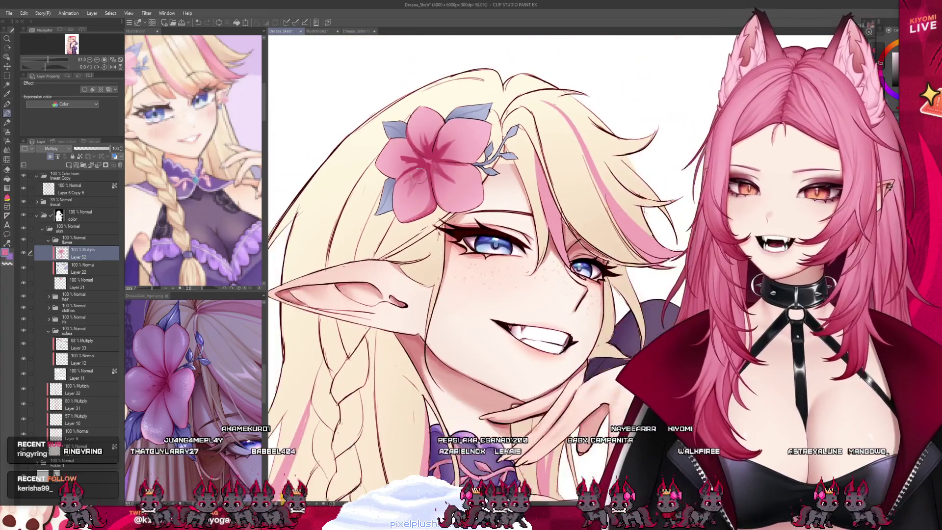
Step: Zoom out to review the whole illustration, then zoom back in on the flower and eye
scroll(434, 130, up, 5)
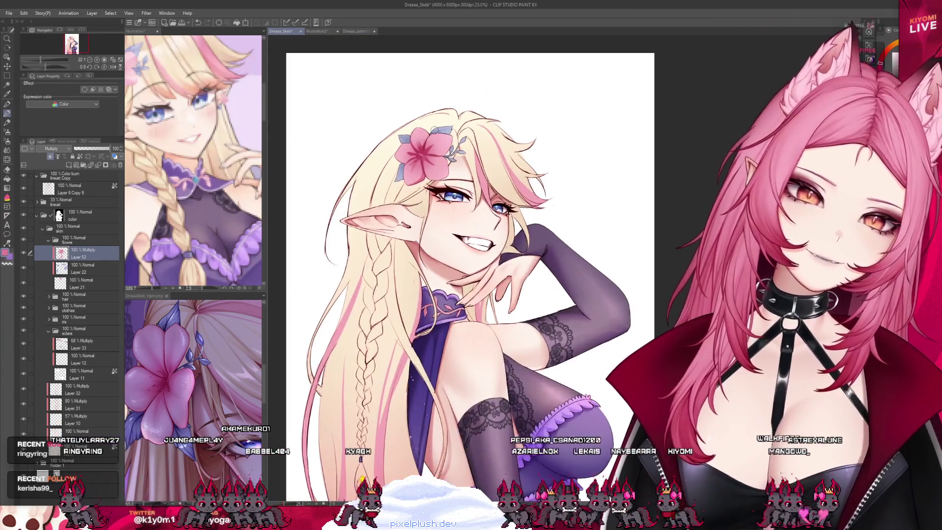
scroll(434, 130, up, 1)
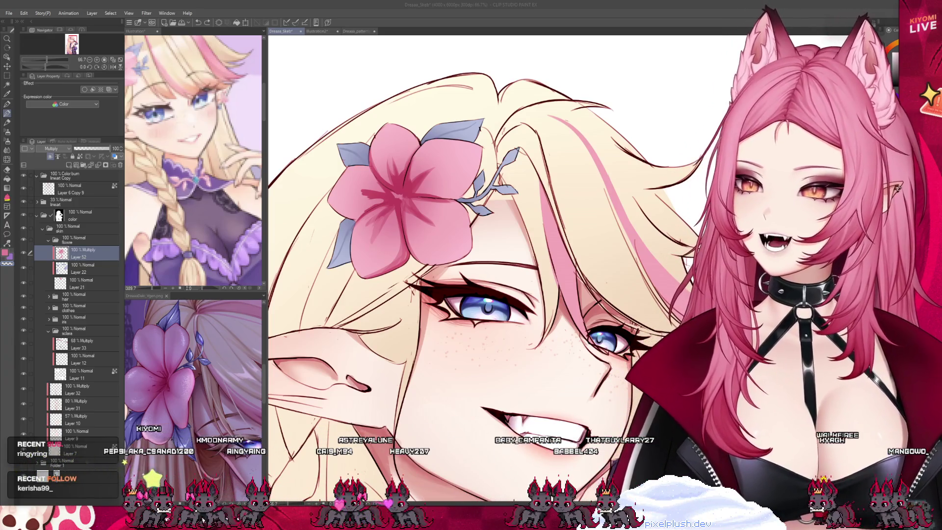
key(ctrl+plus)
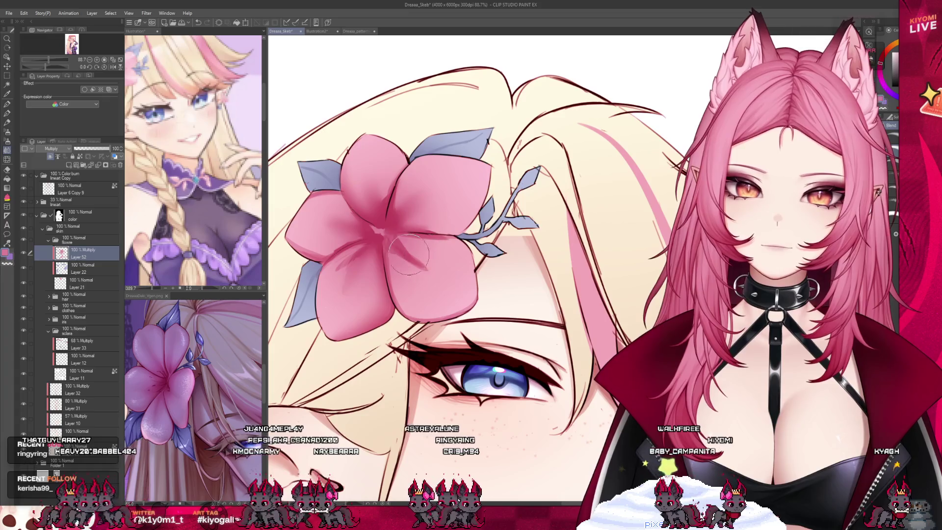
Step: With the Watercolor brush, undo the last marks and repaint the soft pink shading at the flower centre
key(b)
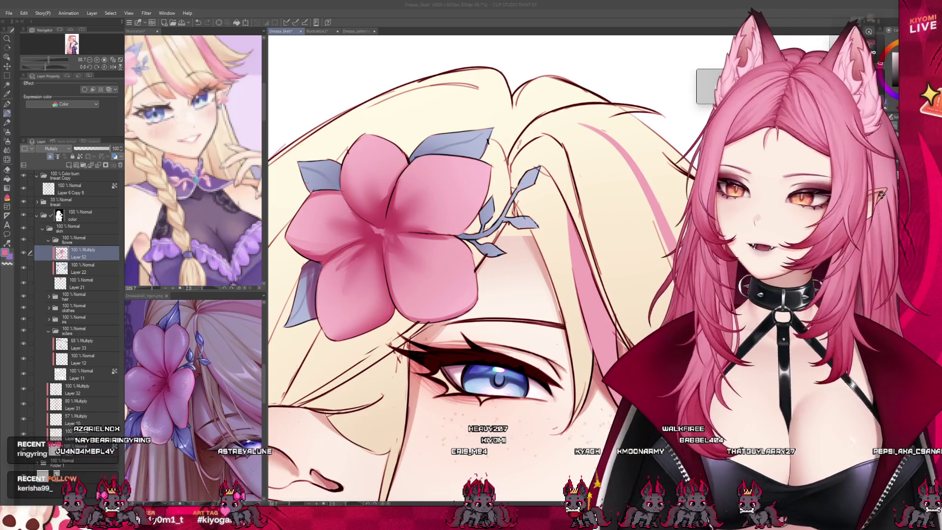
scroll(426, 274, up, 1)
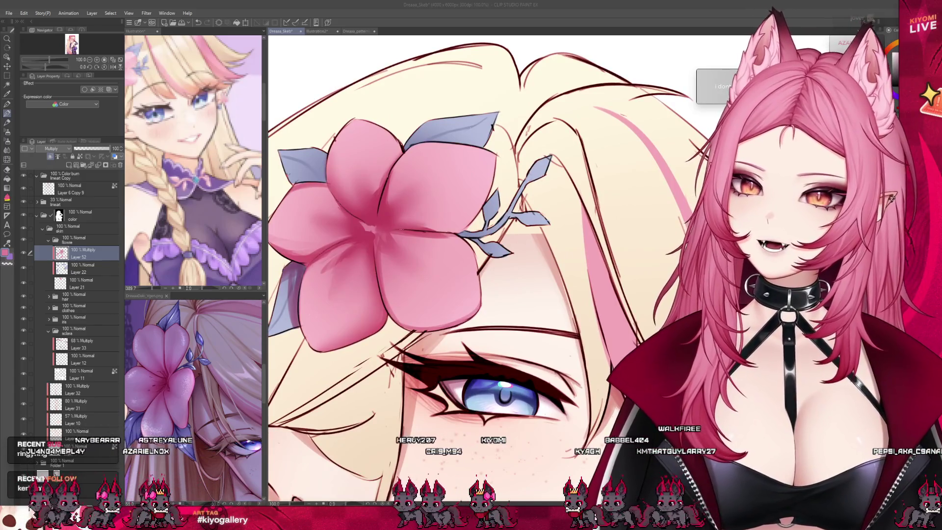
key(ctrl+z)
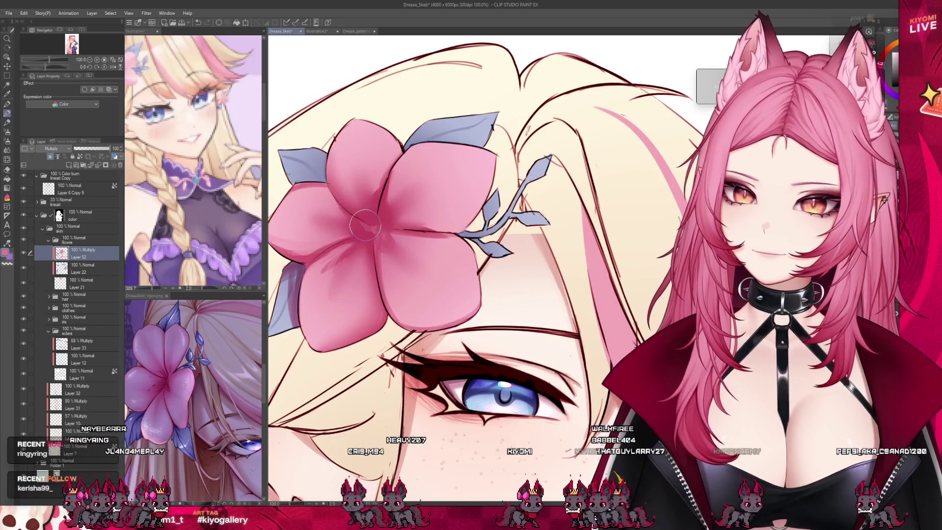
drag(375, 230, 372, 230)
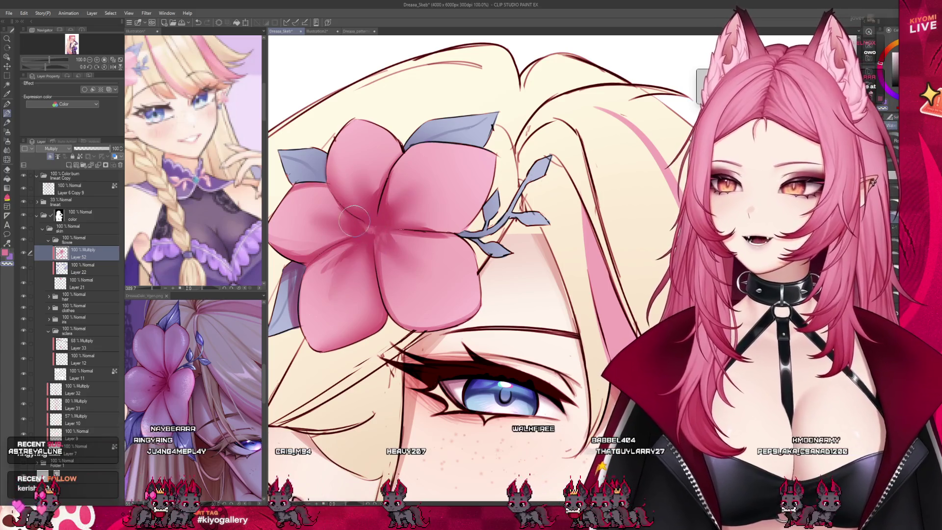
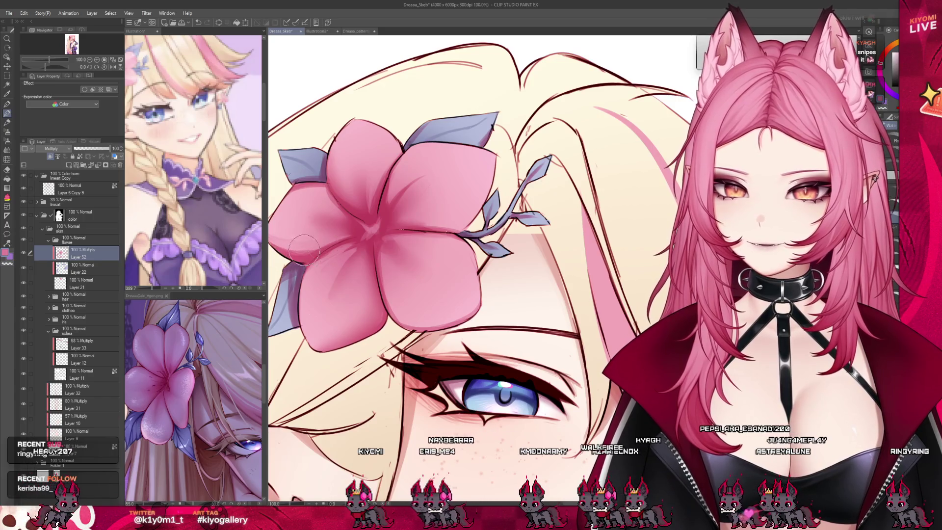
Step: Check the flower's base colour layer, return to its Multiply shading layer and deselect
scroll(478, 258, down, 4)
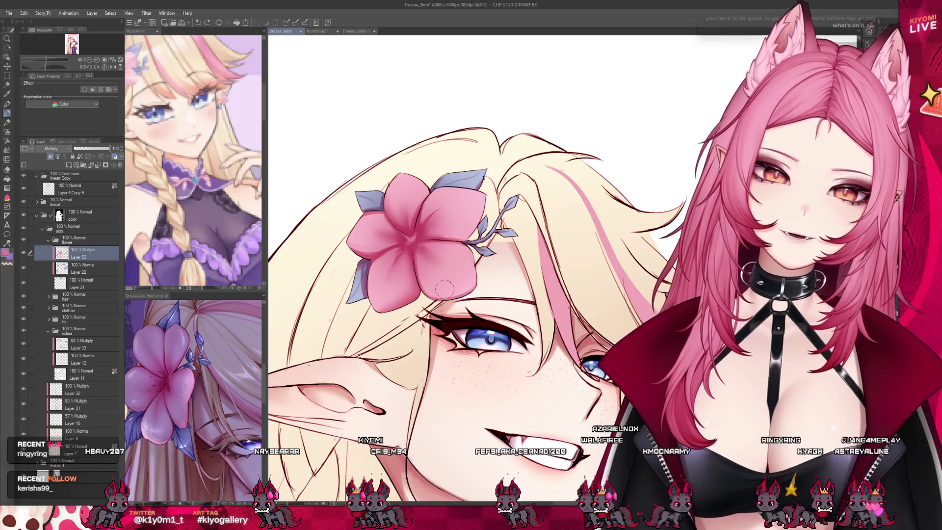
scroll(445, 288, down, 5)
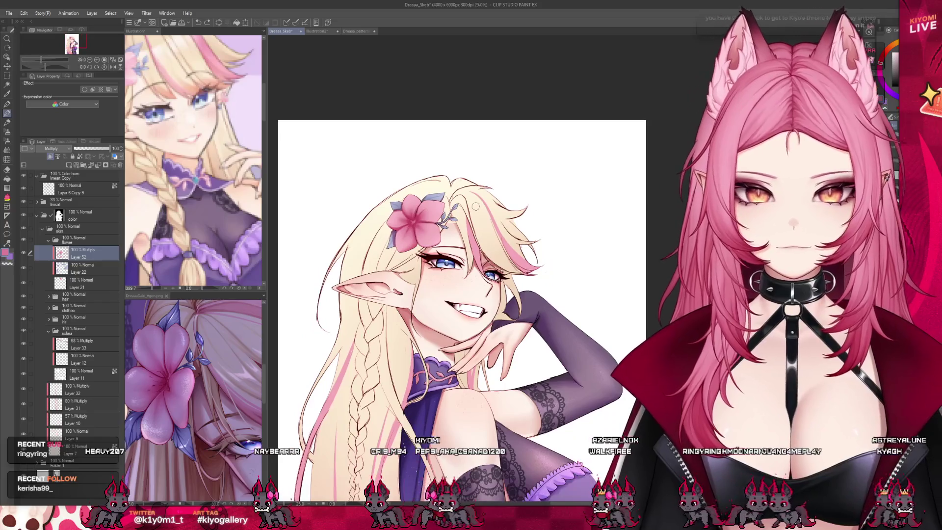
scroll(475, 206, up, 5)
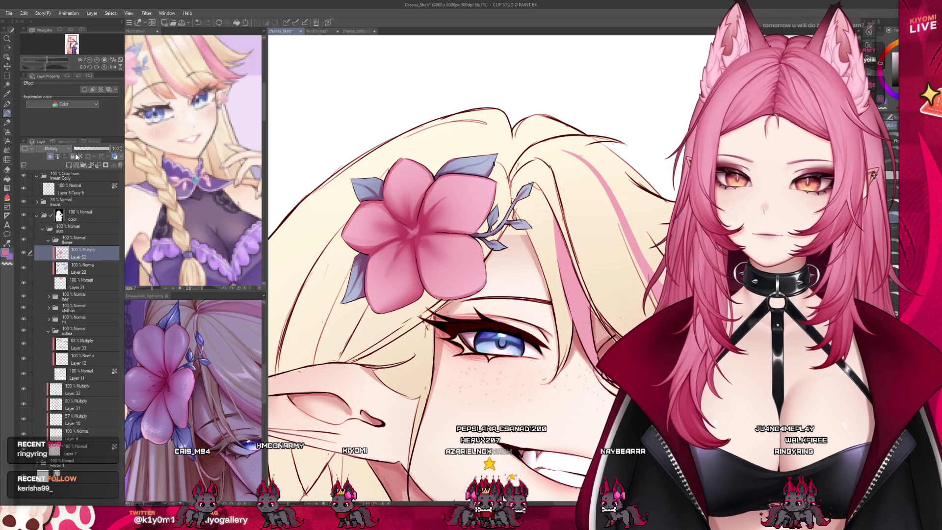
click(110, 263)
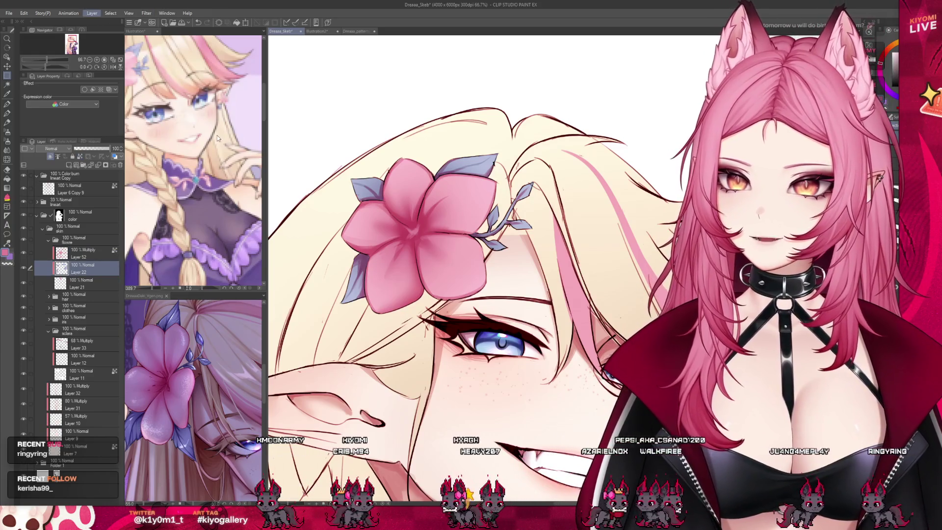
key(alt+bracketright)
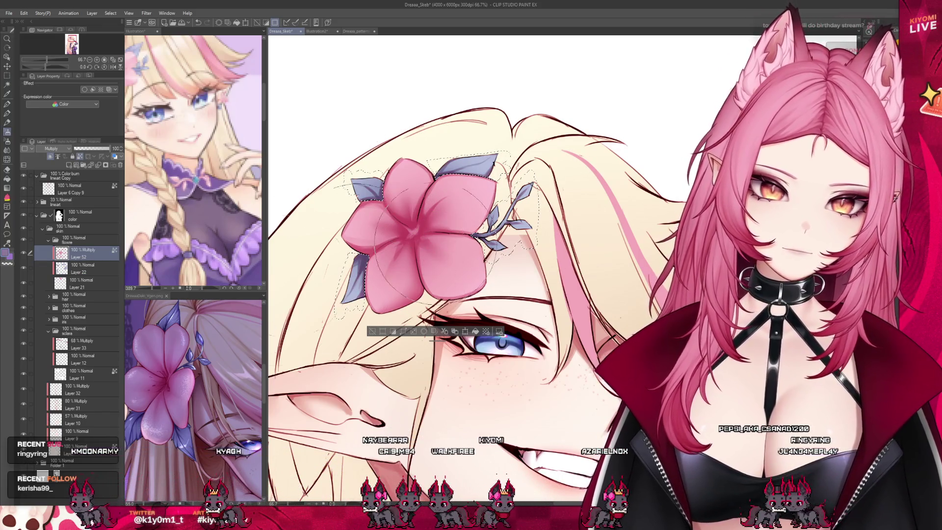
key(ctrl+d)
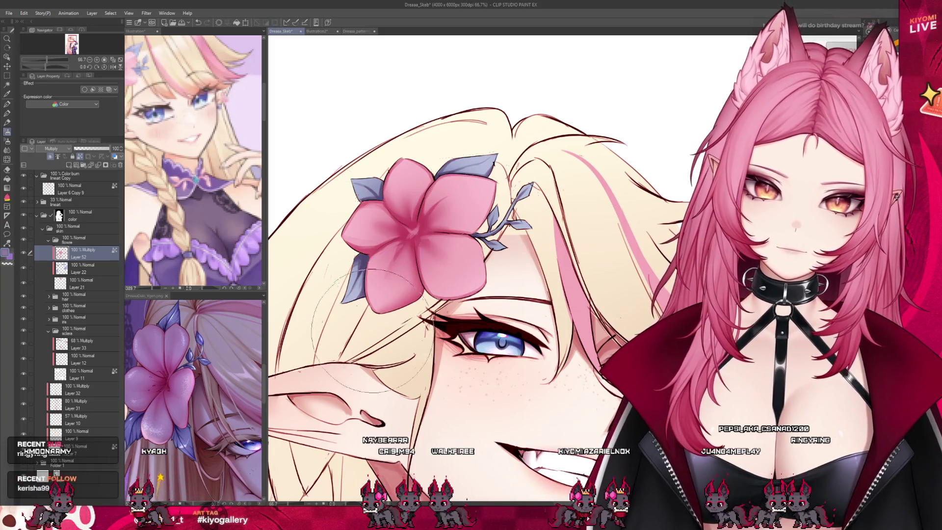
Step: Shrink the brush size and pick a dark red drawing colour
drag(458, 260, 440, 245)
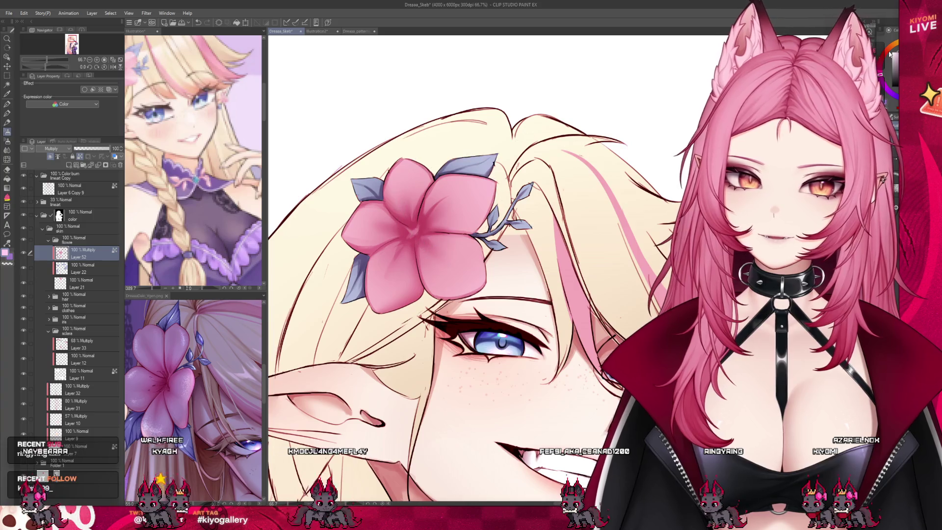
alt+click(436, 215)
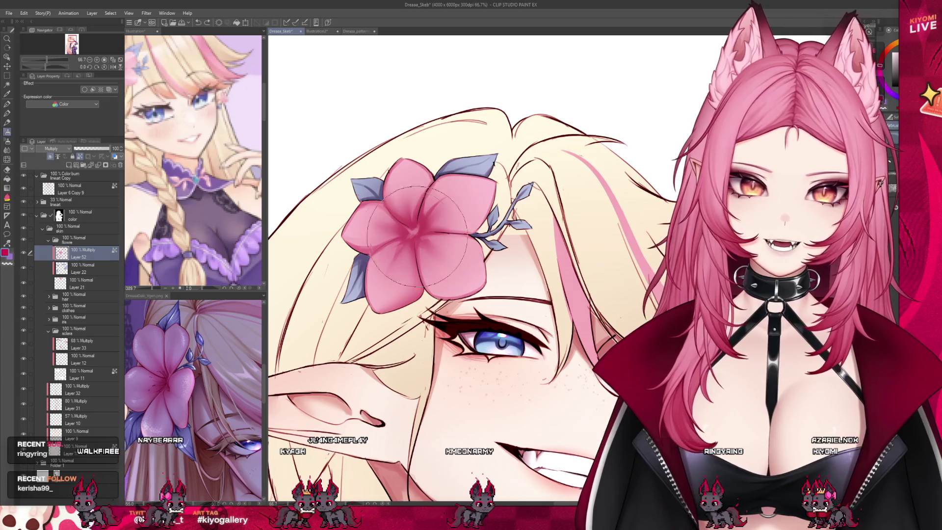
scroll(615, 169, down, 3)
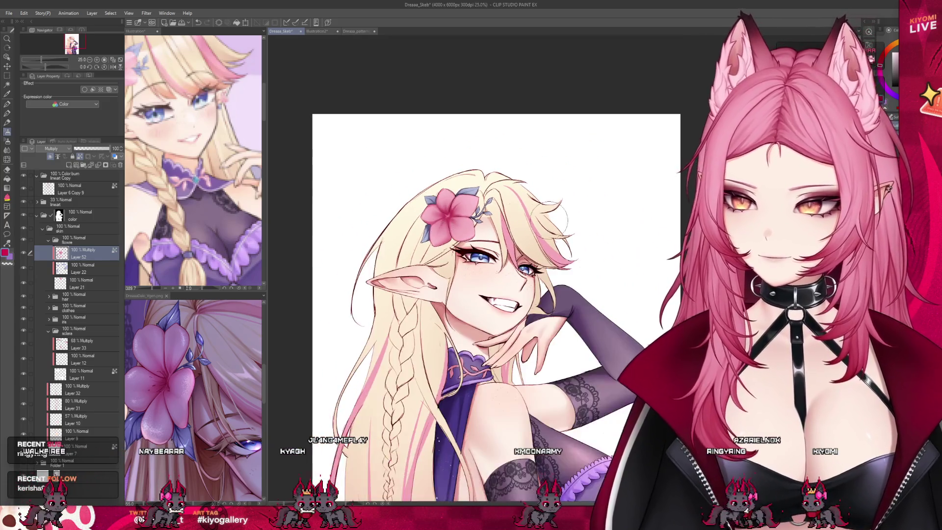
Step: Save the illustration with the shaded flower, then reframe the view on the elf's face
scroll(539, 206, up, 3)
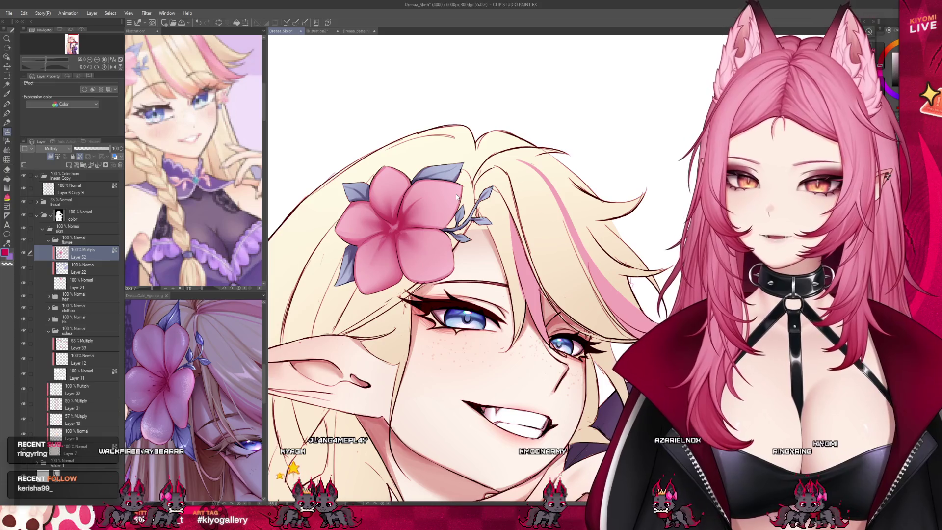
key(ctrl+s)
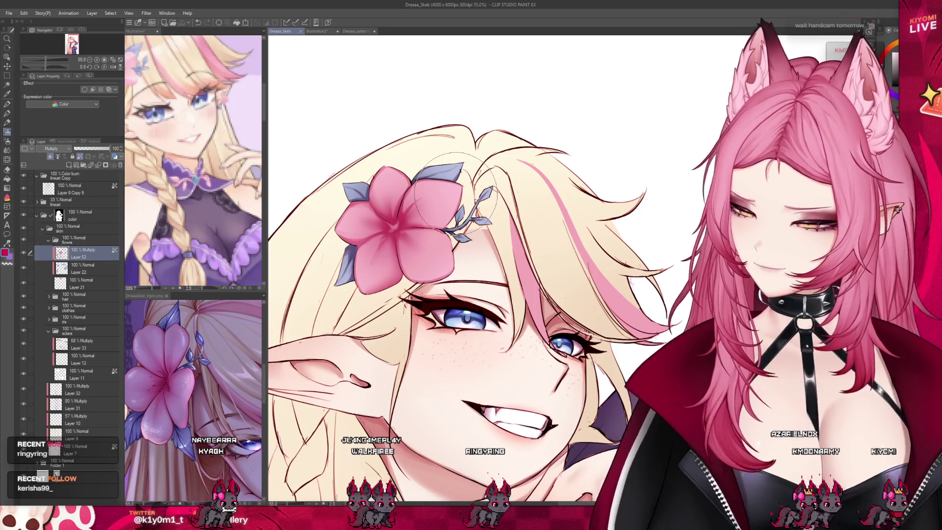
scroll(460, 121, down, 2)
scroll(461, 122, down, 2)
scroll(424, 186, up, 5)
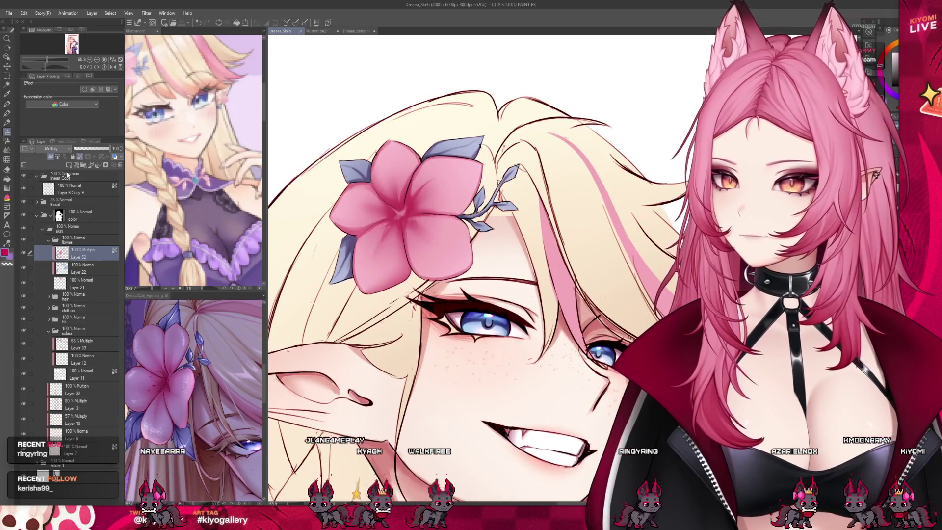
Step: Add a new layer set to Add (Glow) blending at 47% opacity
key(ctrl+shift+n)
click(54, 149)
drag(95, 148, 84, 148)
Step: With the pen, paint glow highlights on the upper-right and upper-left petals, redoing the first strokes
key(p)
scroll(458, 195, up, 3)
drag(459, 195, 451, 189)
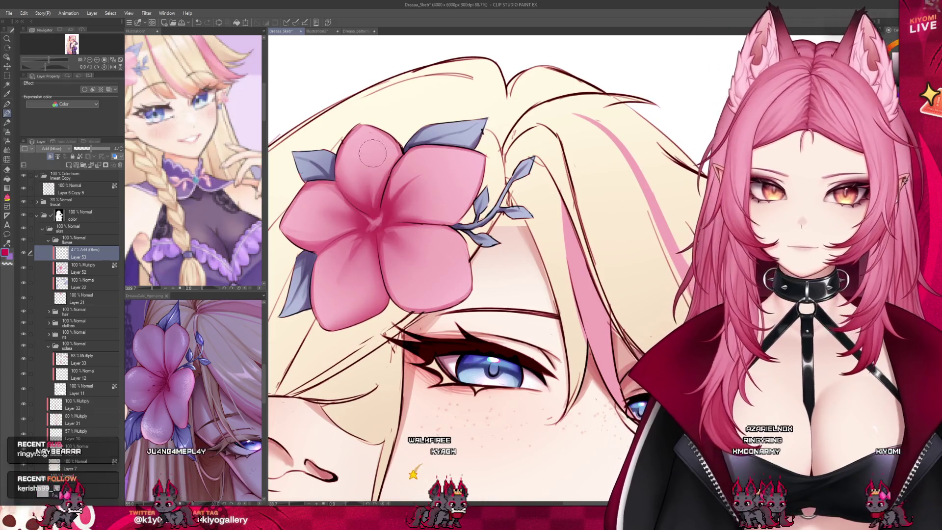
drag(388, 130, 363, 159)
drag(444, 145, 426, 162)
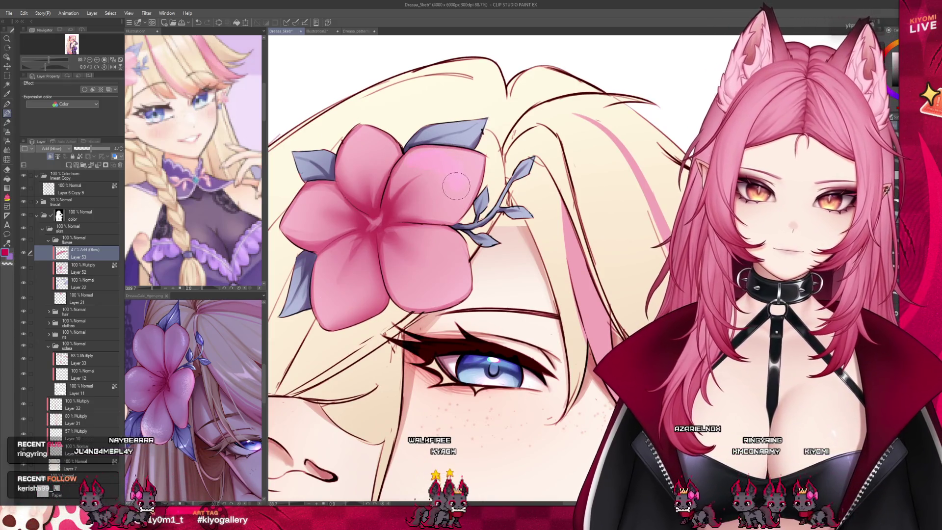
key(Delete)
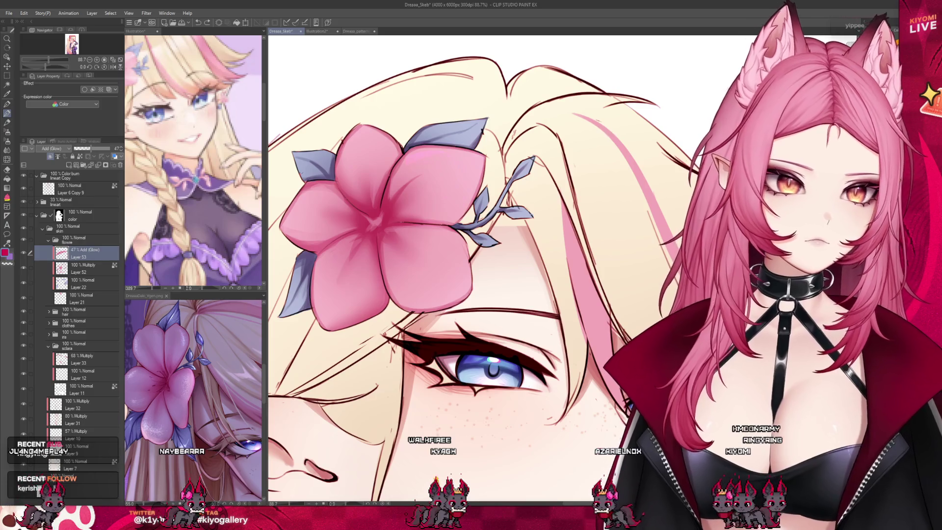
mouse_move(403, 167)
mouse_down()
mouse_move(439, 156)
mouse_move(457, 209)
mouse_up()
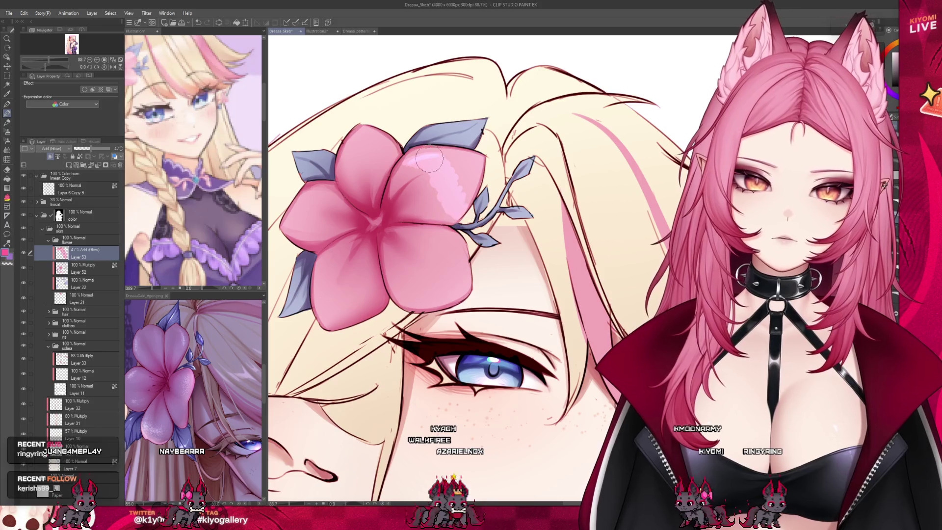
drag(437, 159, 457, 210)
drag(341, 164, 381, 138)
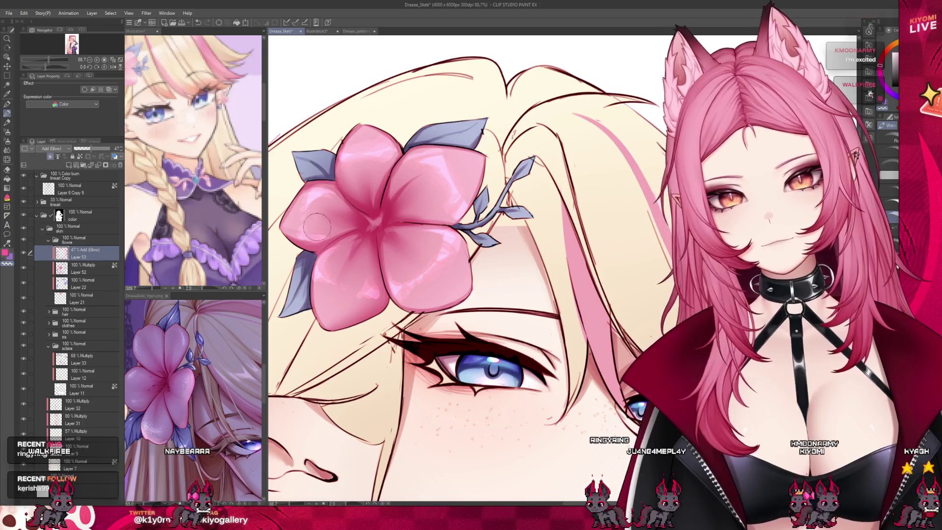
Step: Review the glowing flower highlights and save the illustration with Ctrl+S
scroll(454, 206, down, 6)
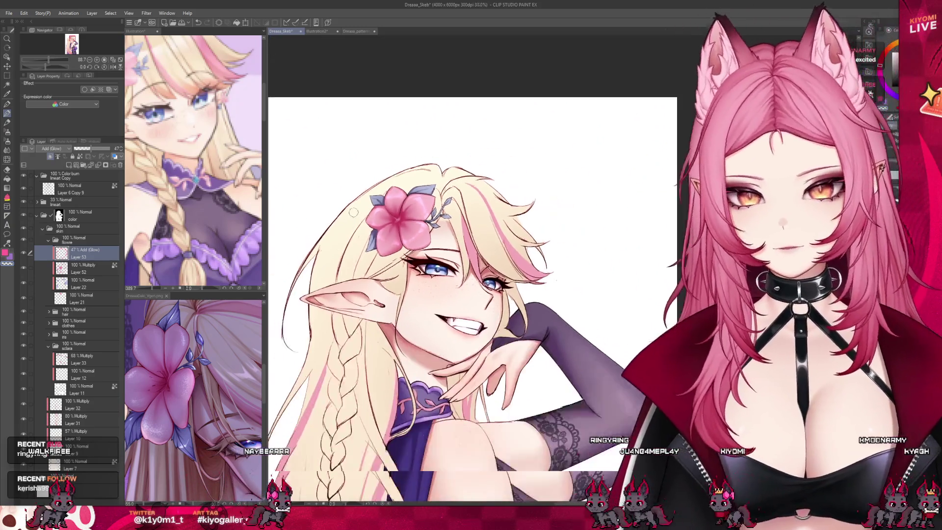
scroll(412, 211, up, 2)
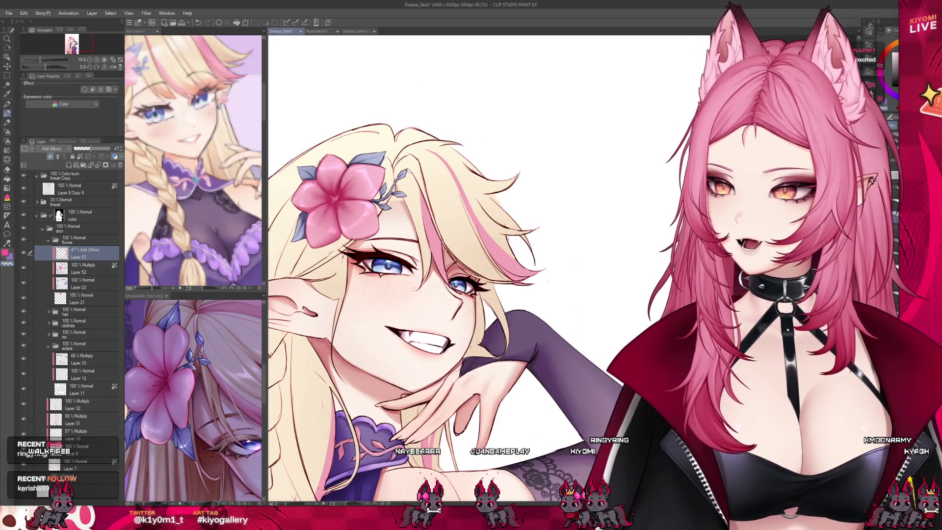
key(ctrl+s)
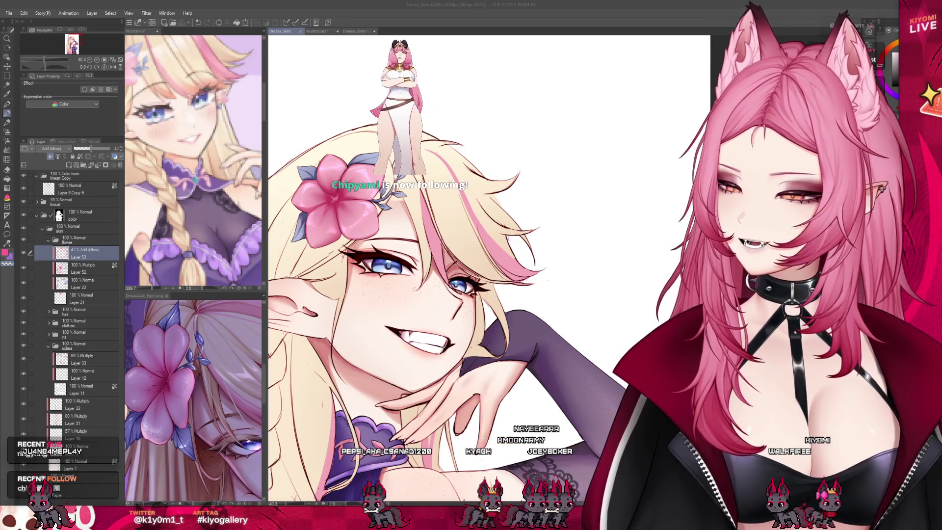
Step: Zoom out to view the whole elf, then collapse the flower folder and expand the hair folder
key(ctrl+minus)
key(ctrl+minus)
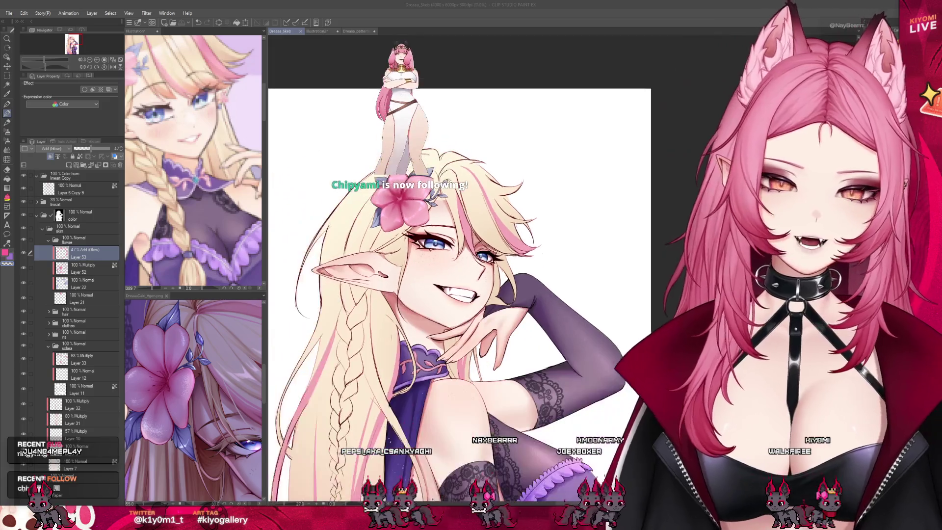
scroll(471, 284, up, 2)
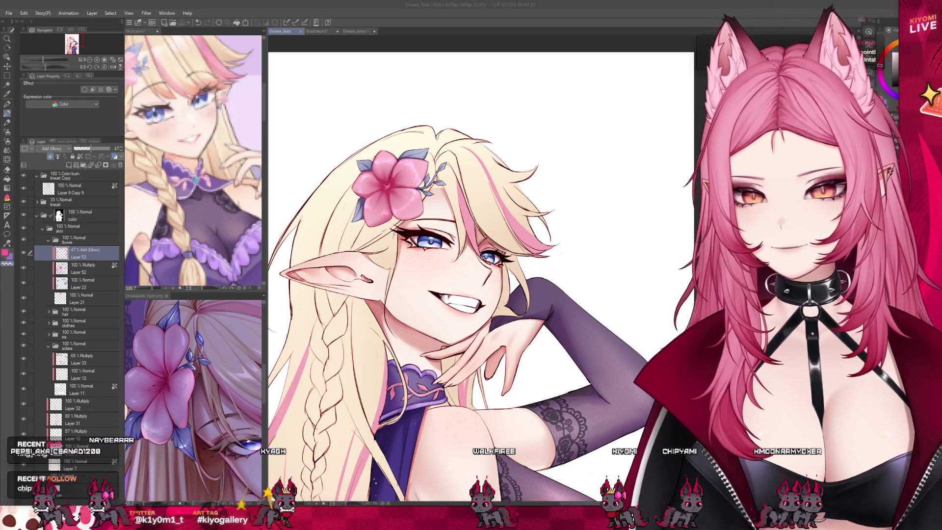
scroll(318, 193, down, 1)
scroll(298, 157, down, 3)
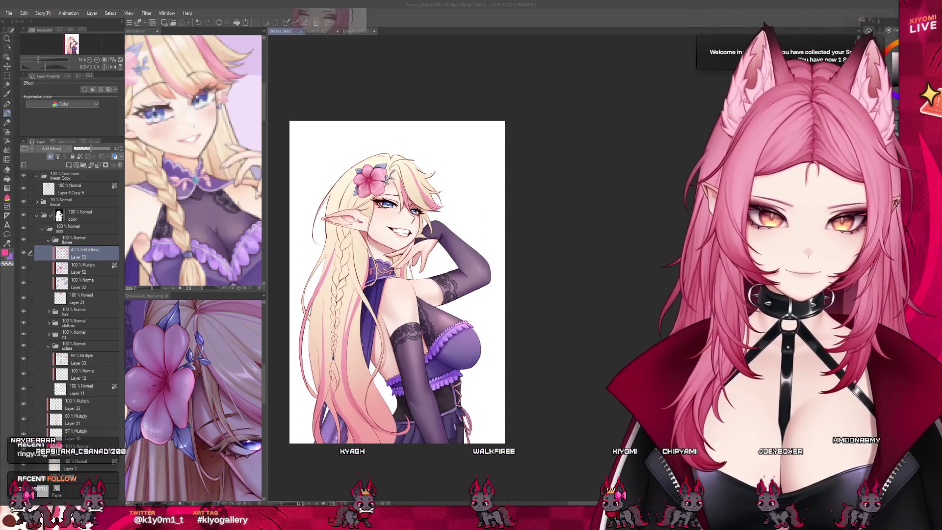
scroll(343, 207, up, 3)
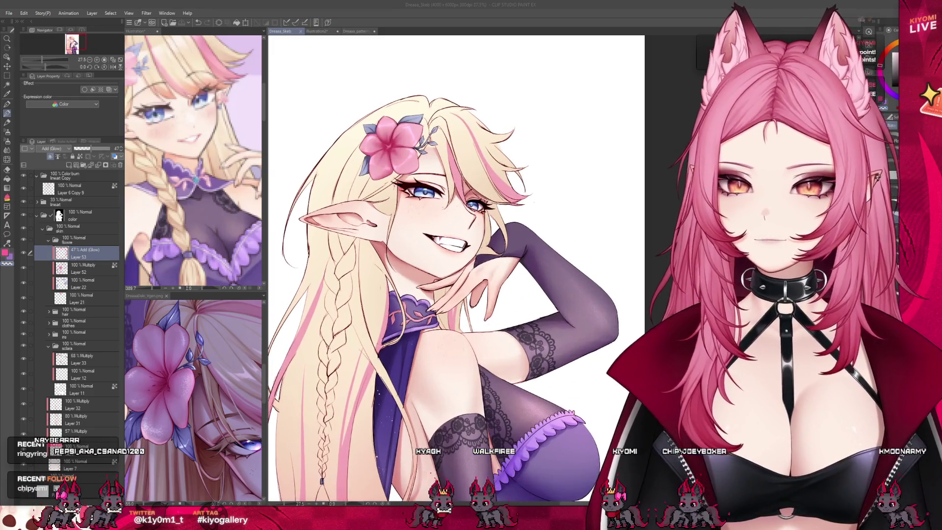
click(49, 240)
click(48, 251)
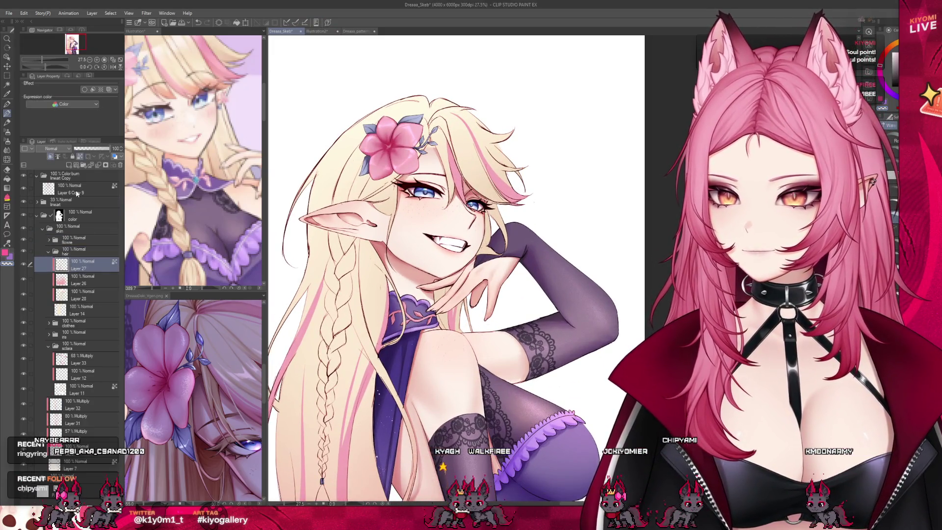